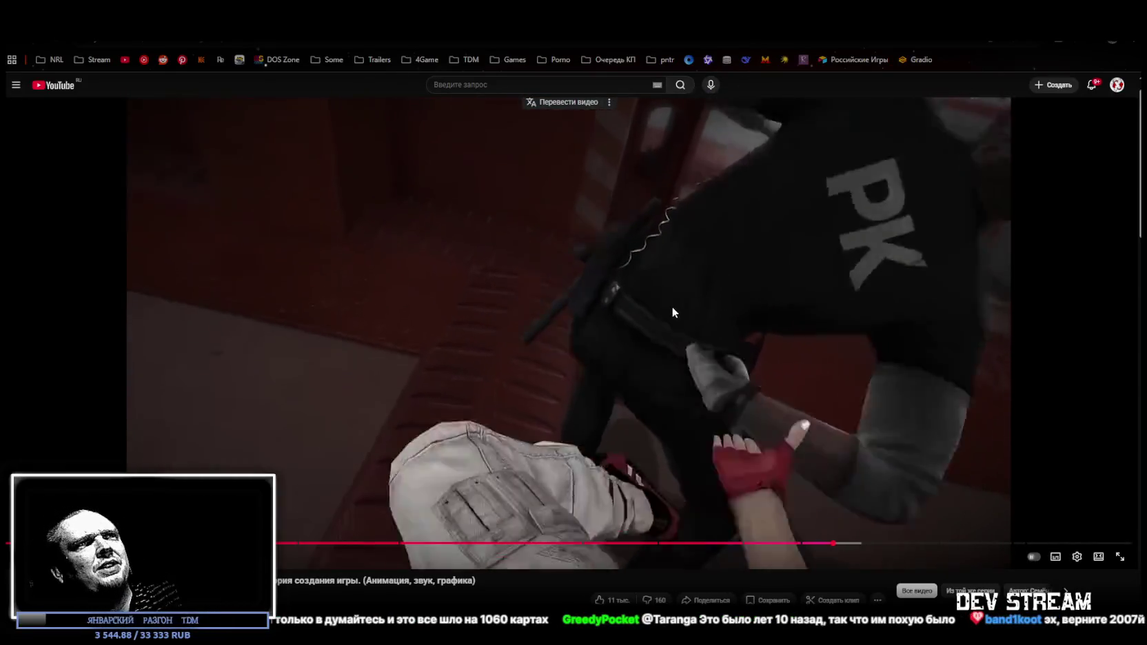
# Pause the game-development video on the red-pipe corridor shot, then resume playback
pyautogui.click(671, 304)
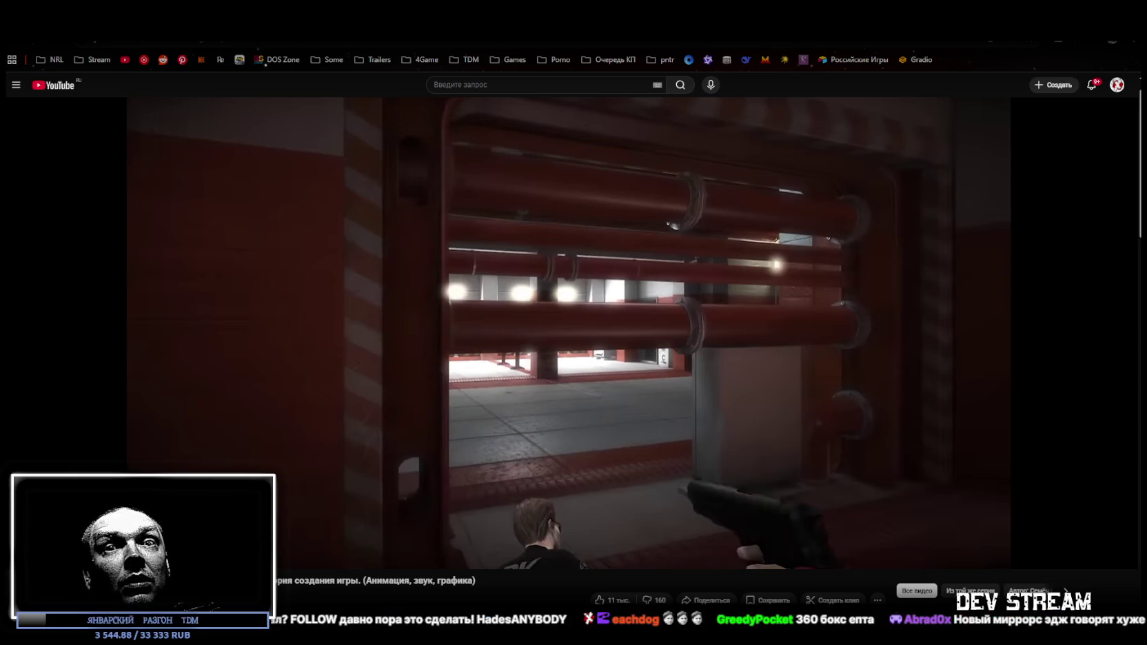
pyautogui.moveTo(795, 341)
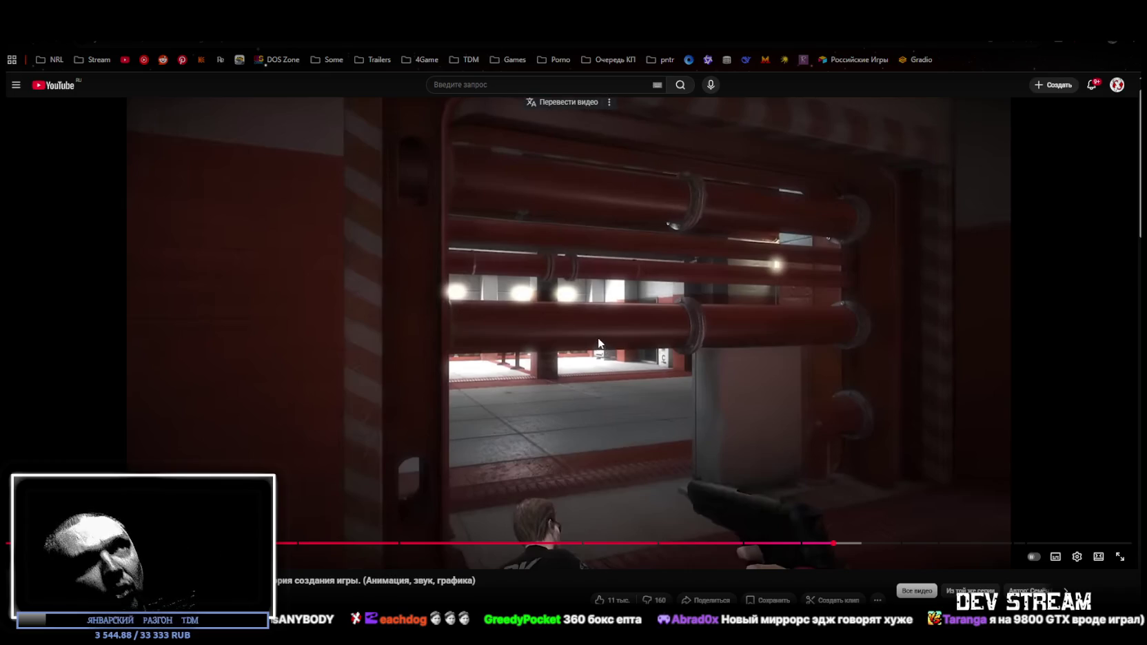
pyautogui.click(597, 334)
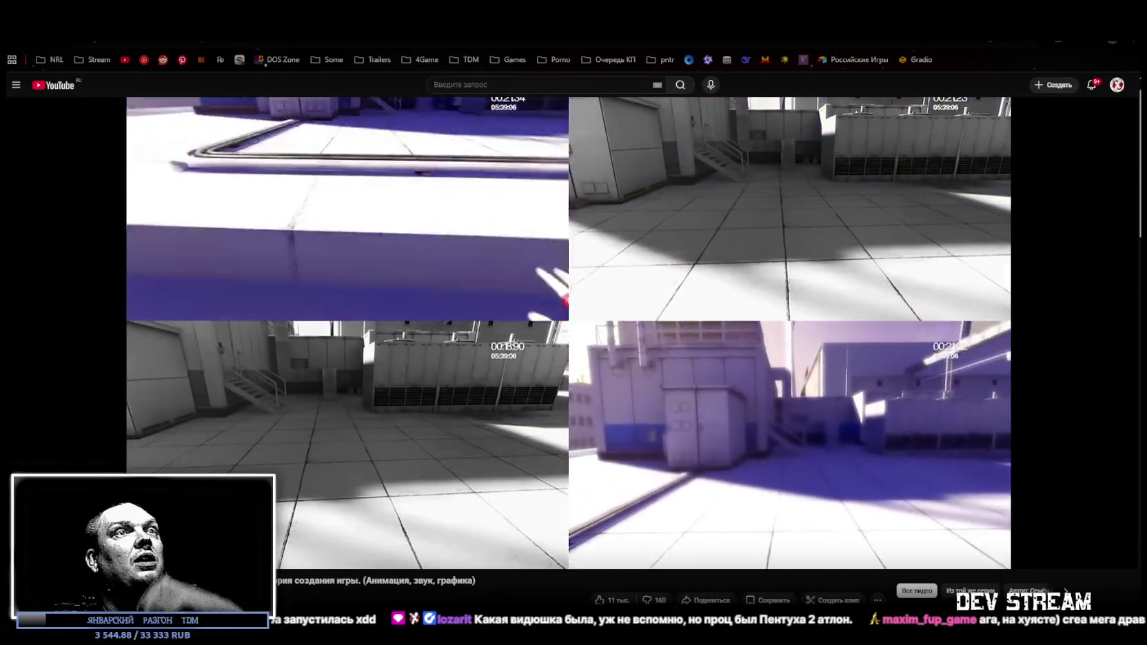
# Pause on the four-panel rooftop montage, resume, then pause on the Mirror's Edge logo frame
pyautogui.click(851, 432)
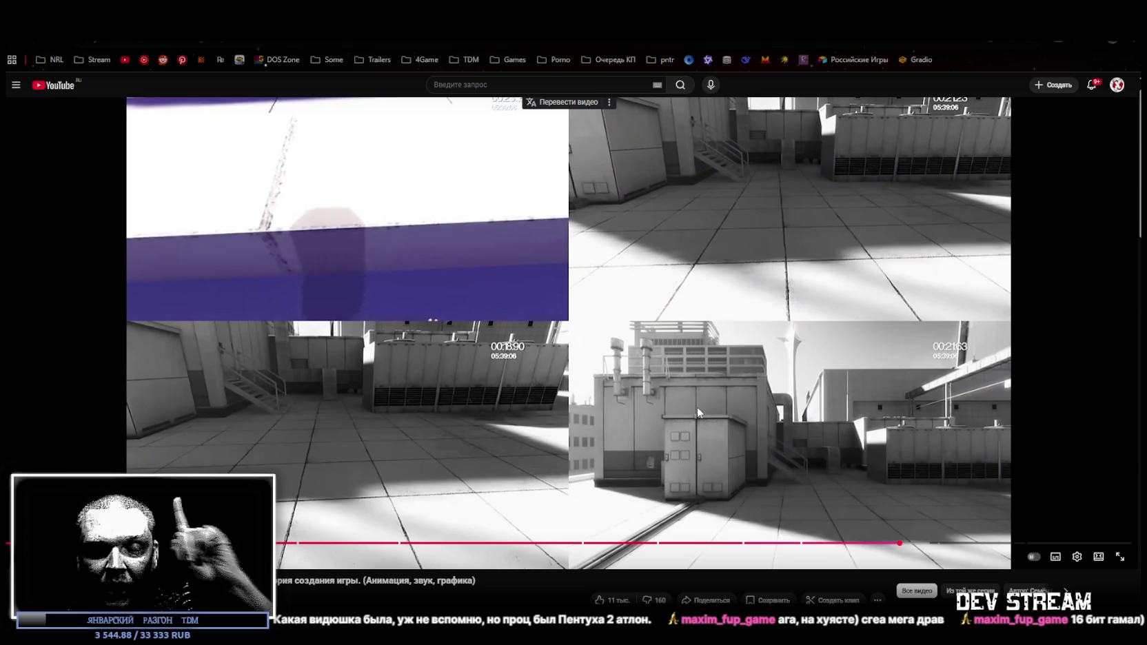
pyautogui.click(648, 401)
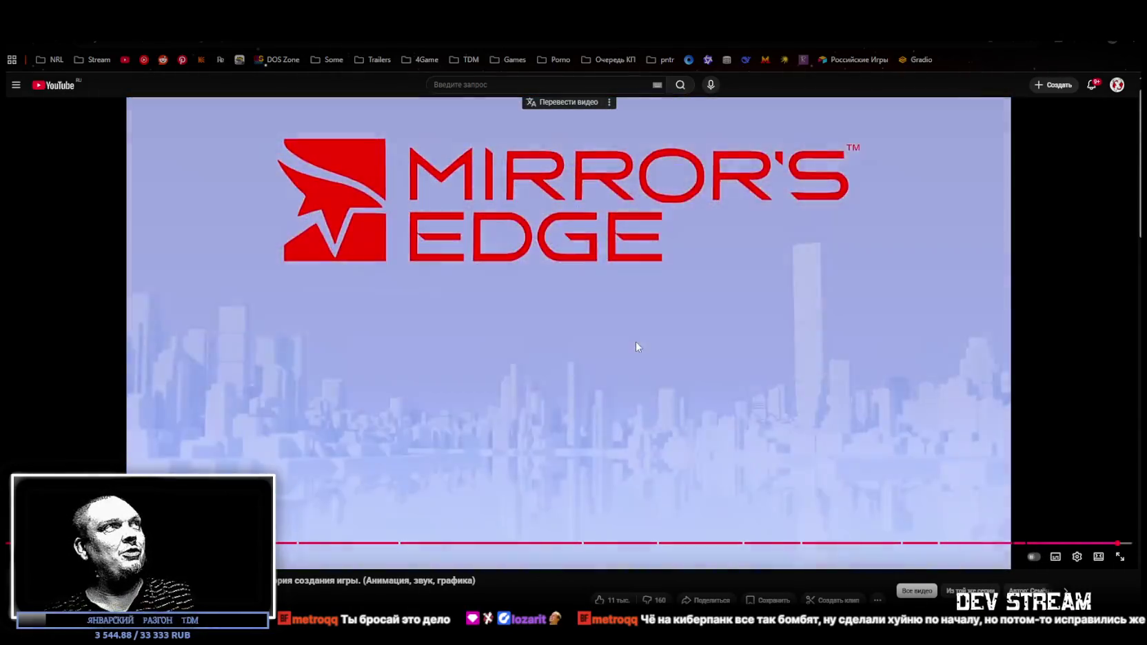
pyautogui.click(631, 342)
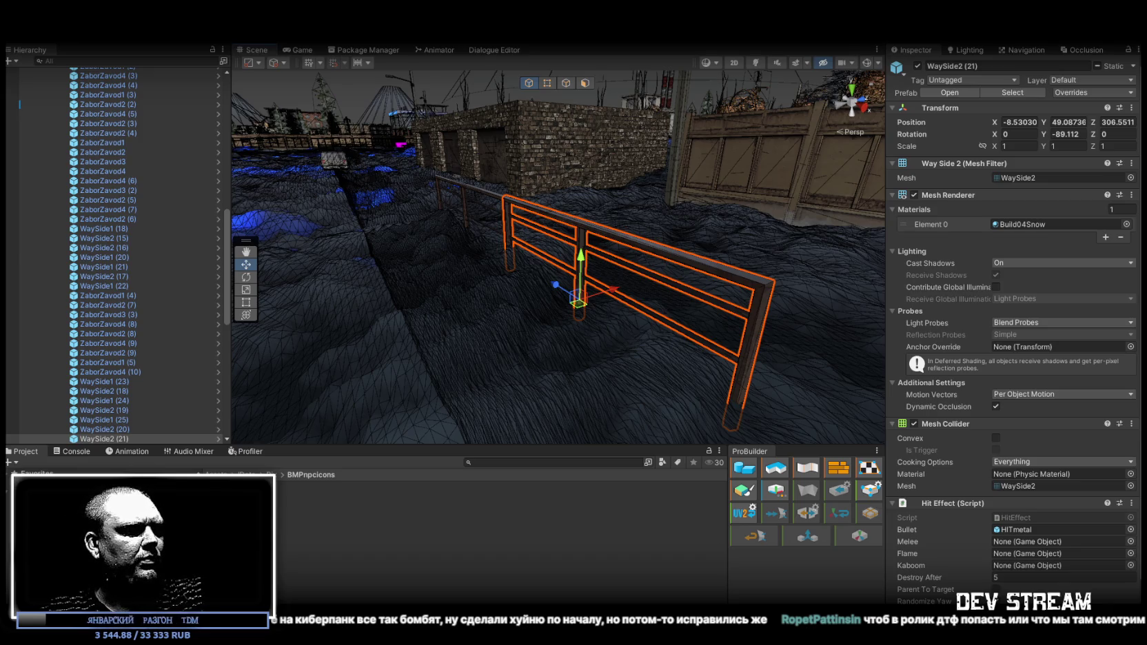
# Bring Chrome back, scroll the YouTube page and close the Mirror's Edge video tab
pyautogui.click(461, 544)
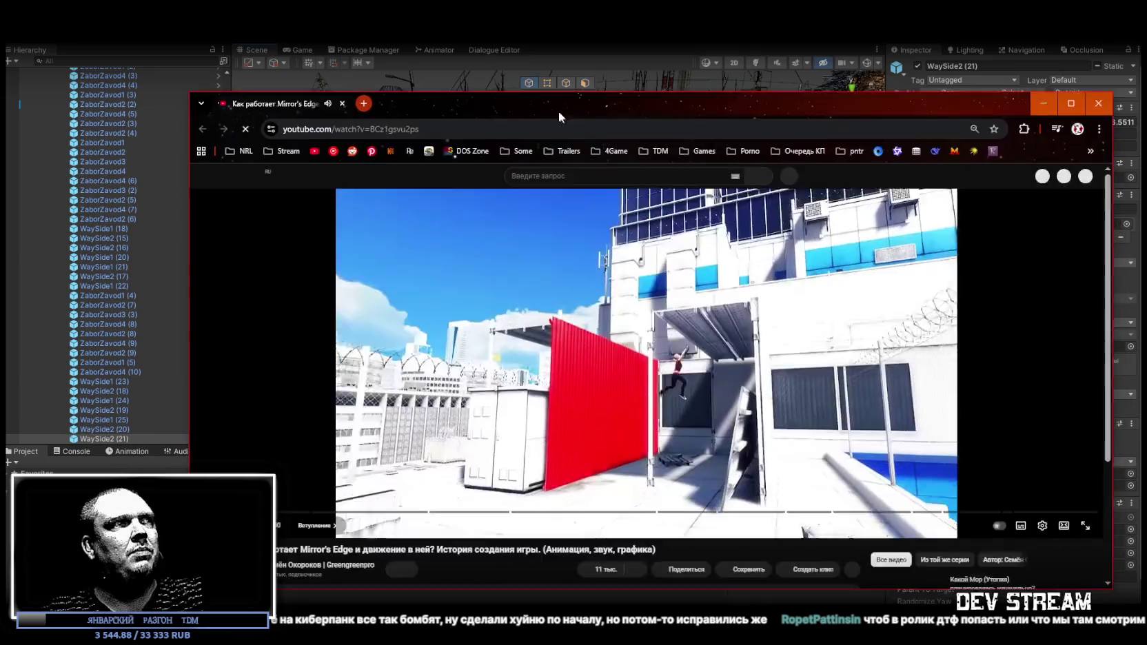
pyautogui.scroll(-3, 396, 430)
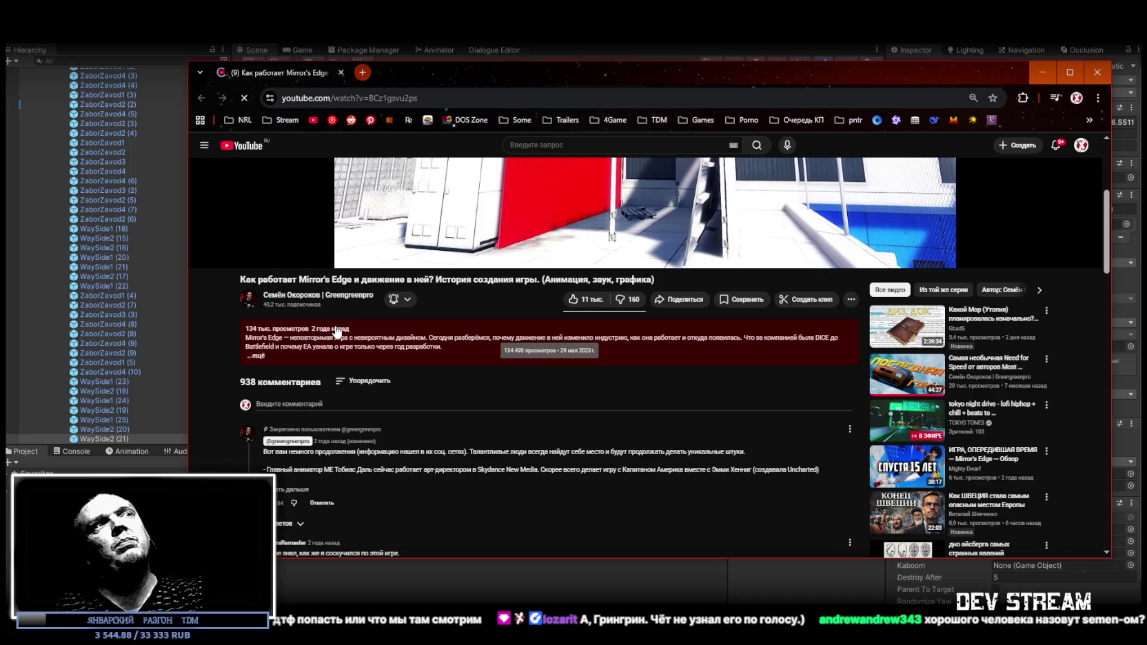
pyautogui.click(340, 73)
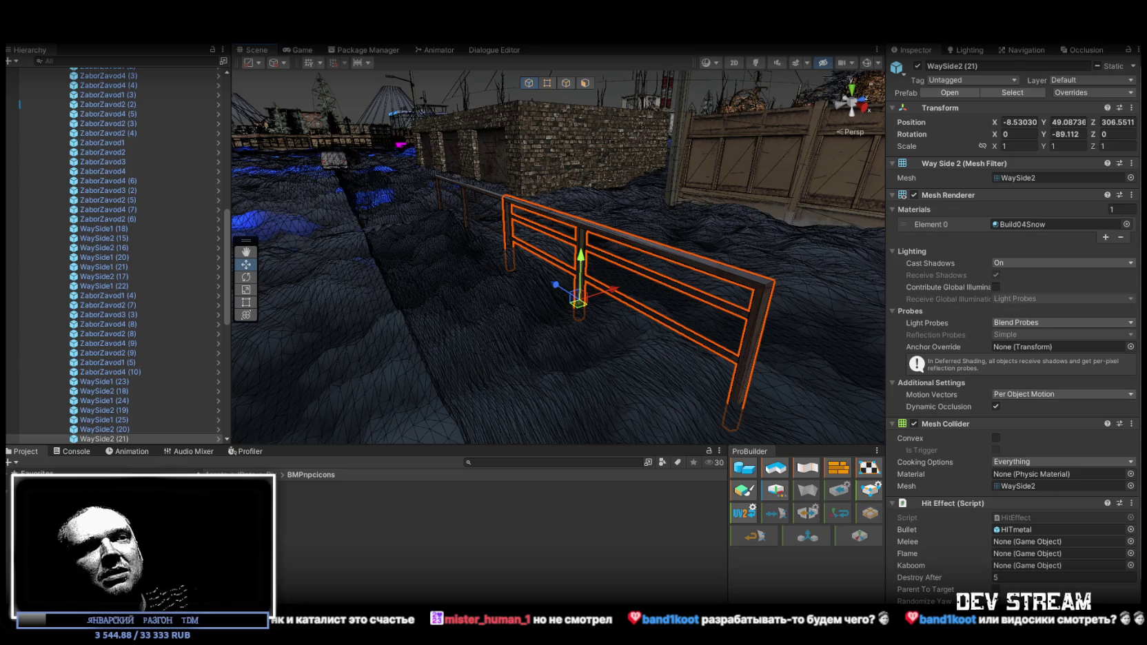
# Orbit the Scene camera back from the fence to a wide view of the snowy level
pyautogui.moveTo(555, 123)
pyautogui.mouseDown()
pyautogui.moveTo(465, 191)
pyautogui.moveTo(504, 261)
pyautogui.mouseUp()
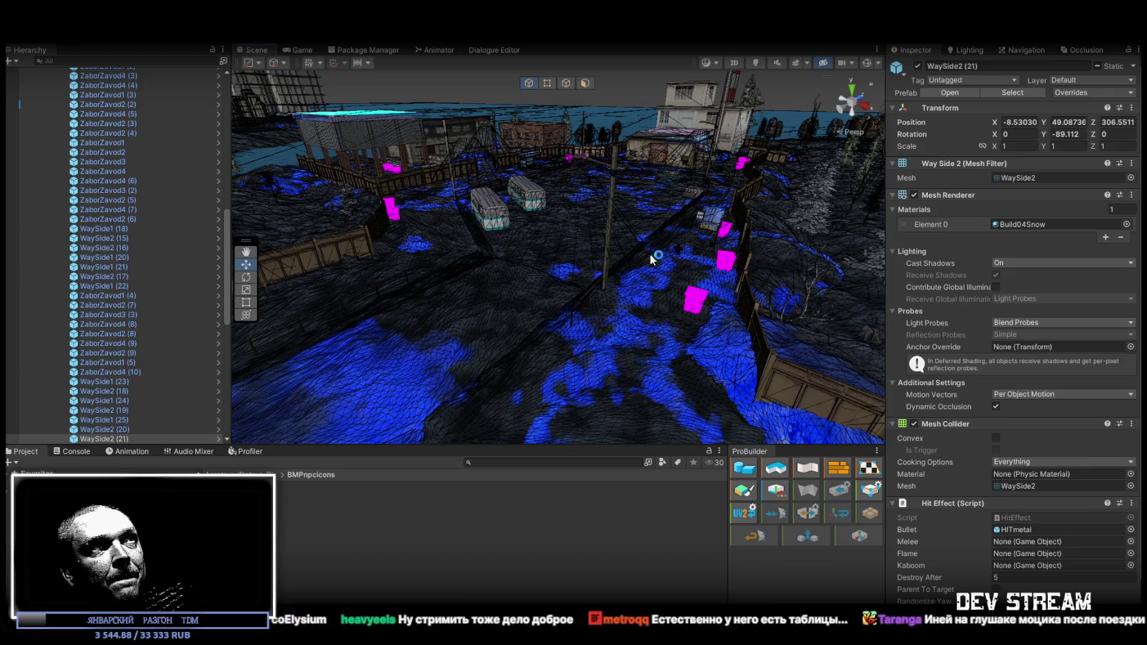
# Swing the Scene camera down to a low fence view, then bring up the level's Scene view
pyautogui.moveTo(578, 262)
pyautogui.mouseDown()
pyautogui.moveTo(308, 267)
pyautogui.moveTo(664, 254)
pyautogui.moveTo(614, 248)
pyautogui.moveTo(538, 198)
pyautogui.moveTo(735, 215)
pyautogui.moveTo(593, 177)
pyautogui.mouseUp()
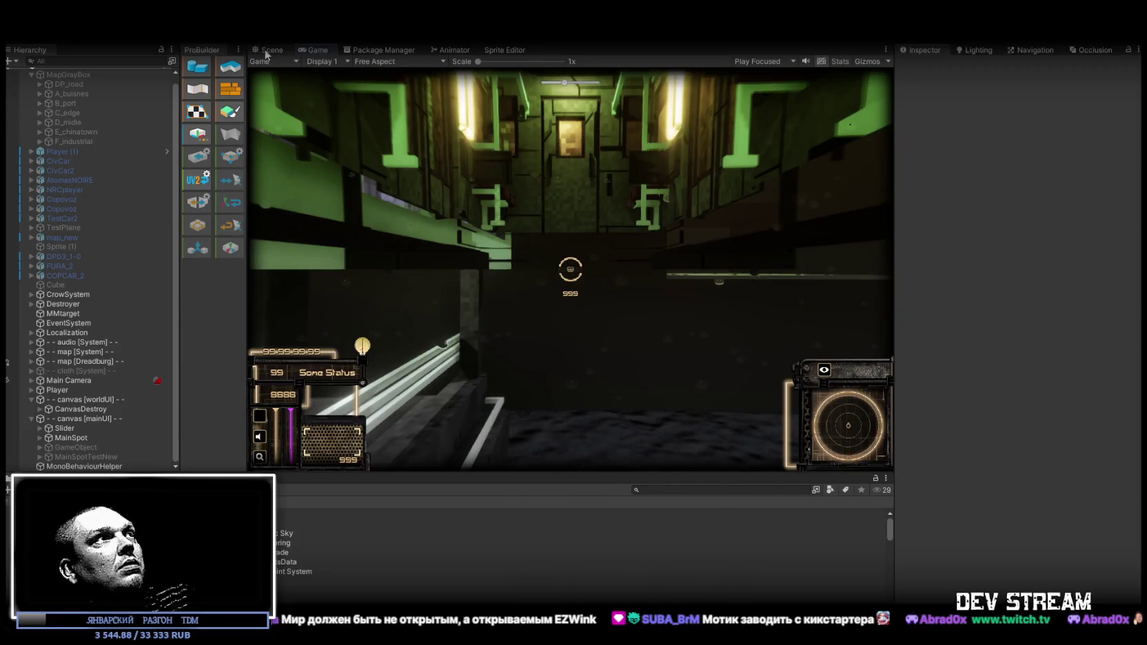
pyautogui.hotkey('ctrl', '1')
# Orbit and zoom the Scene camera around the level before play begins
pyautogui.moveTo(532, 167); pyautogui.dragTo(567, 200)
pyautogui.scroll(-5, 568, 200)
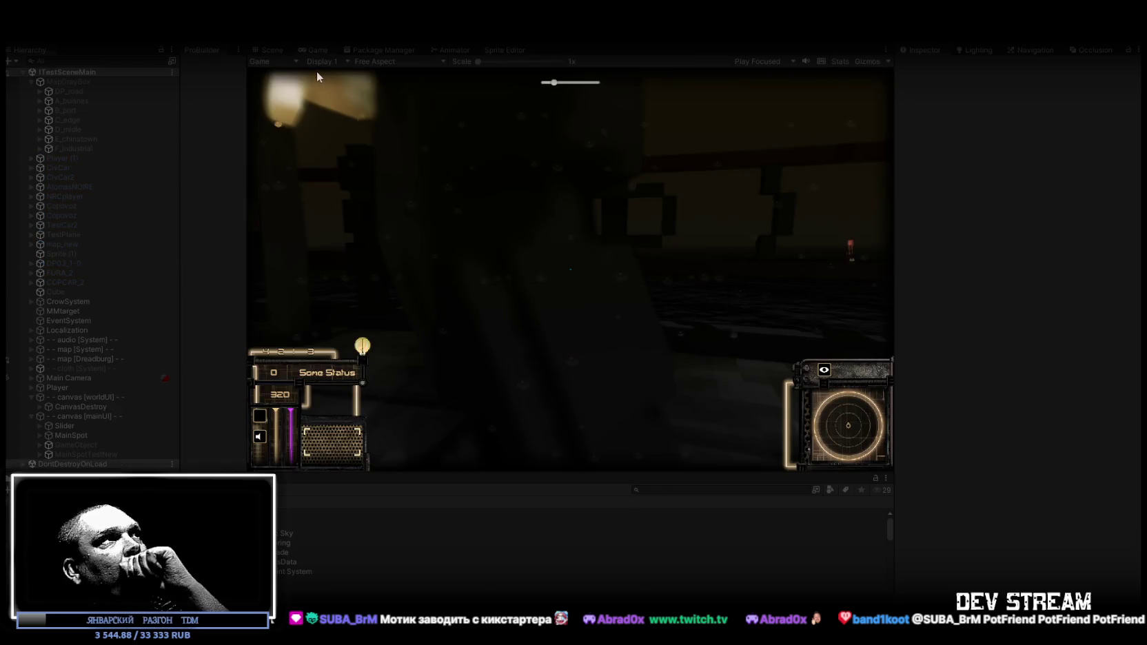
# Maximize the Game view and walk the character through the rainy neon-lit streets and plaza
pyautogui.doubleClick(314, 49)
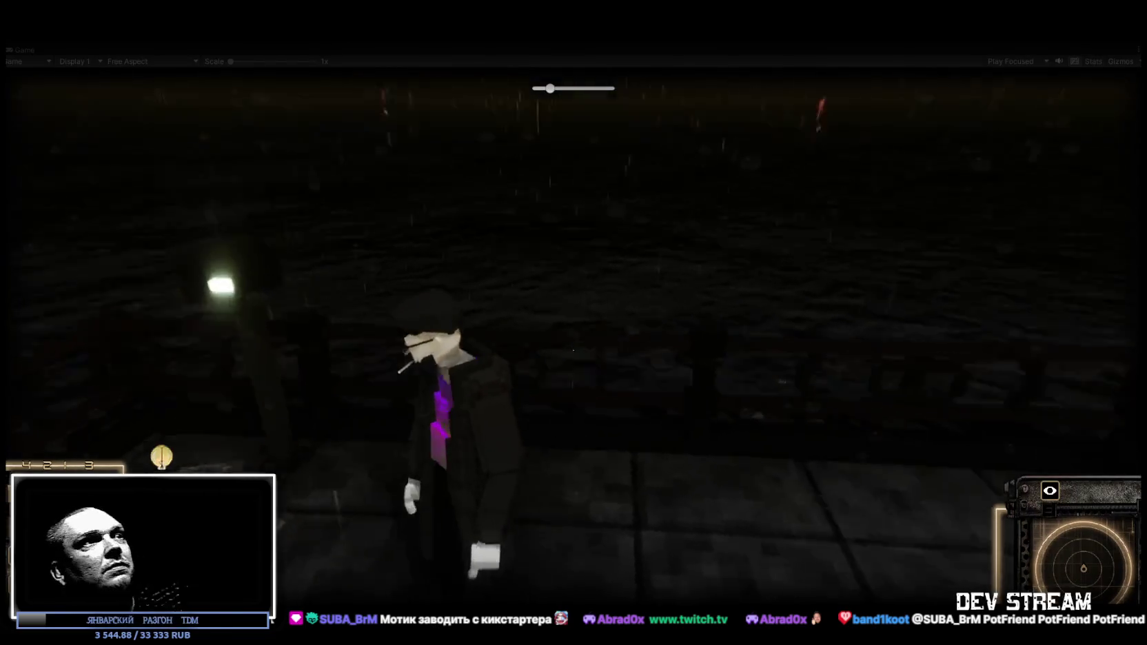
pyautogui.press('w')
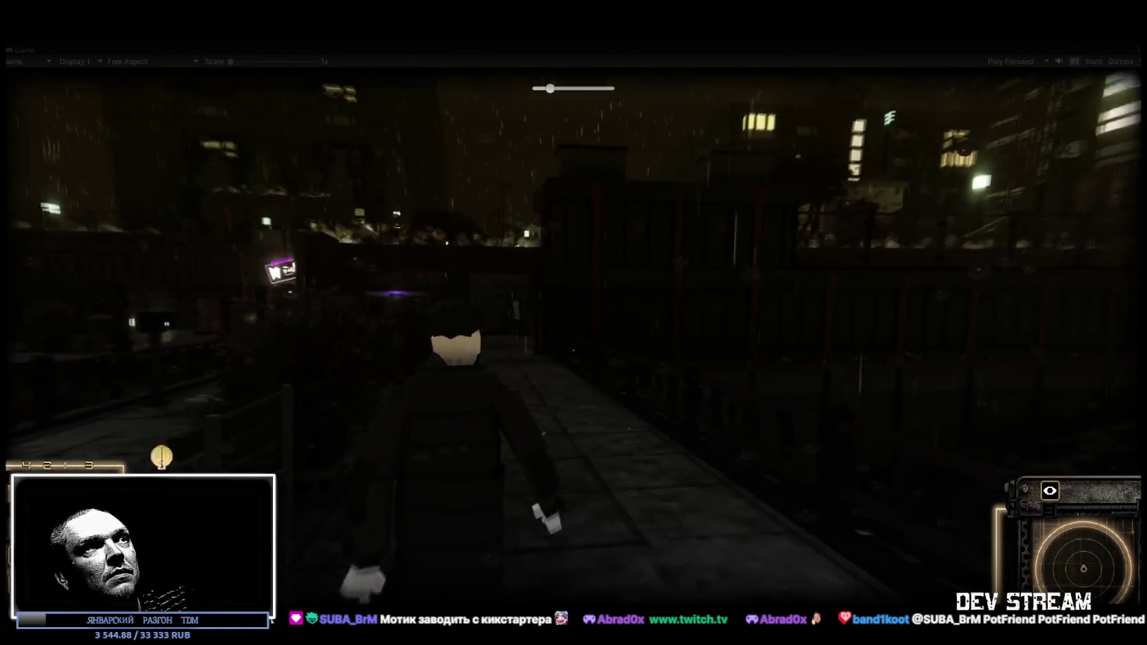
pyautogui.press('a')
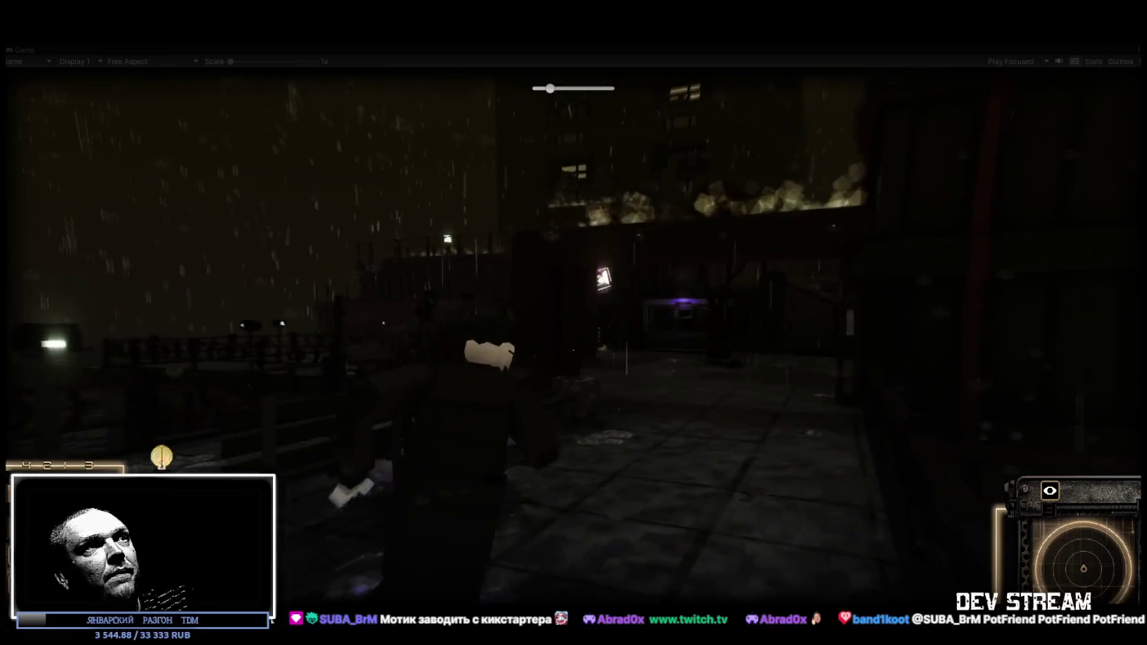
pyautogui.press('w')
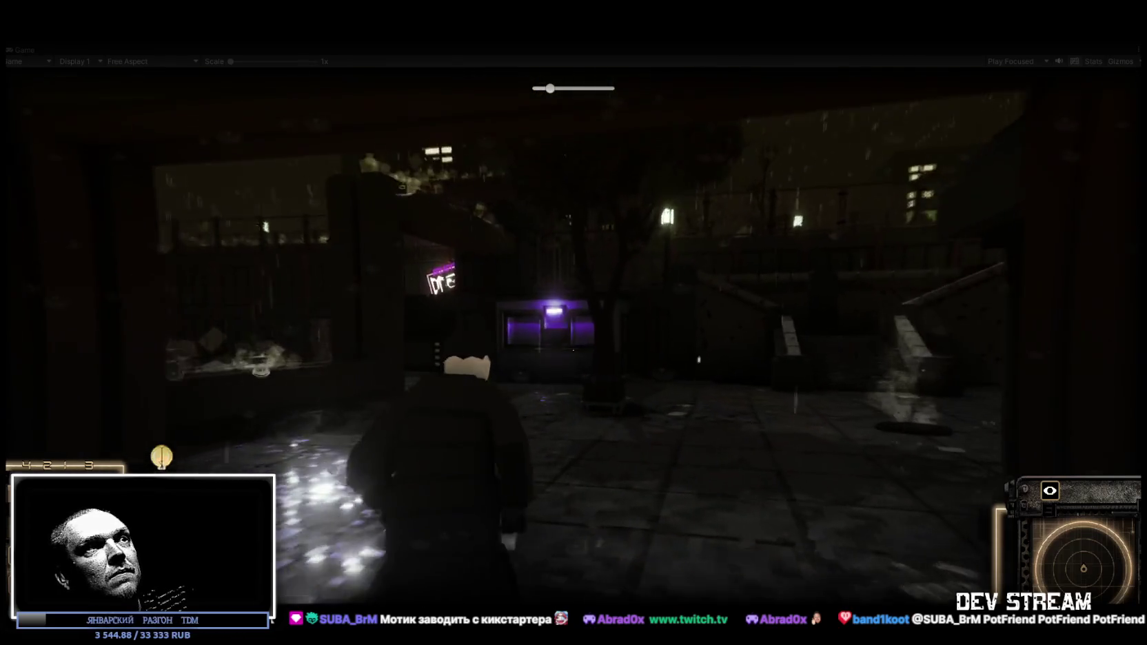
pyautogui.press('a')
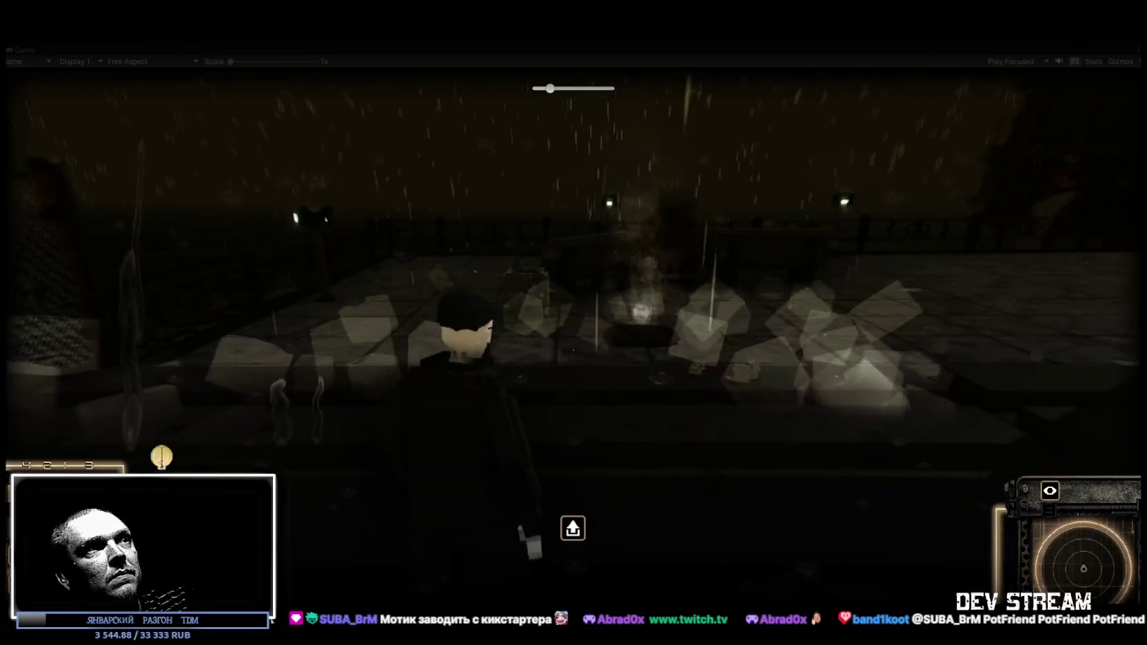
pyautogui.press('w')
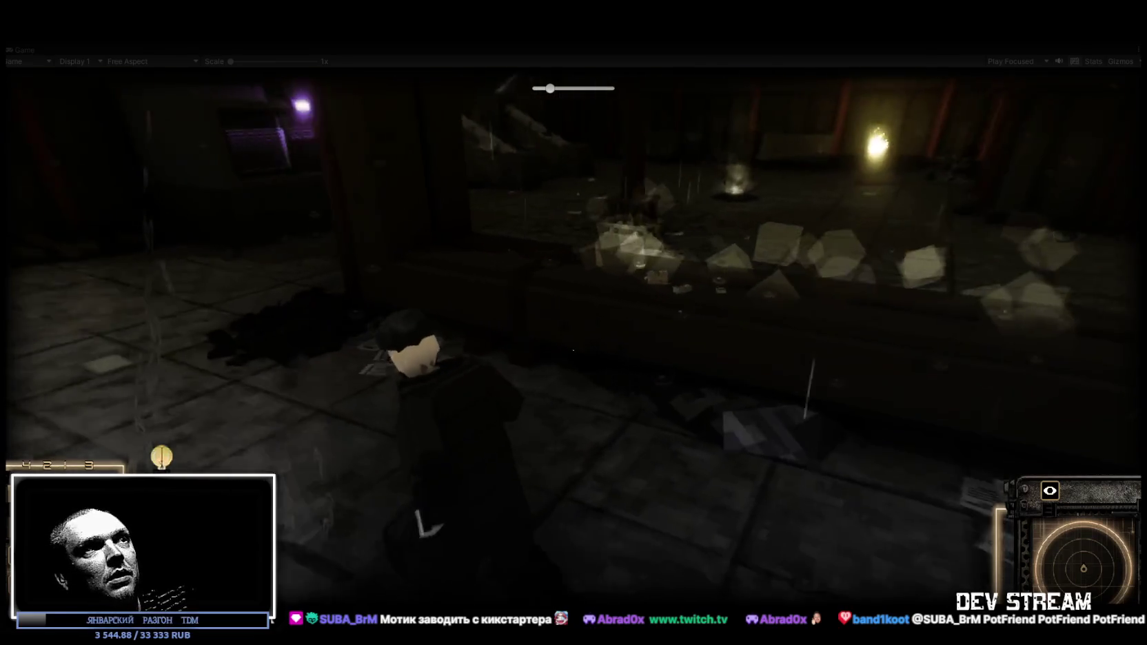
pyautogui.press('w')
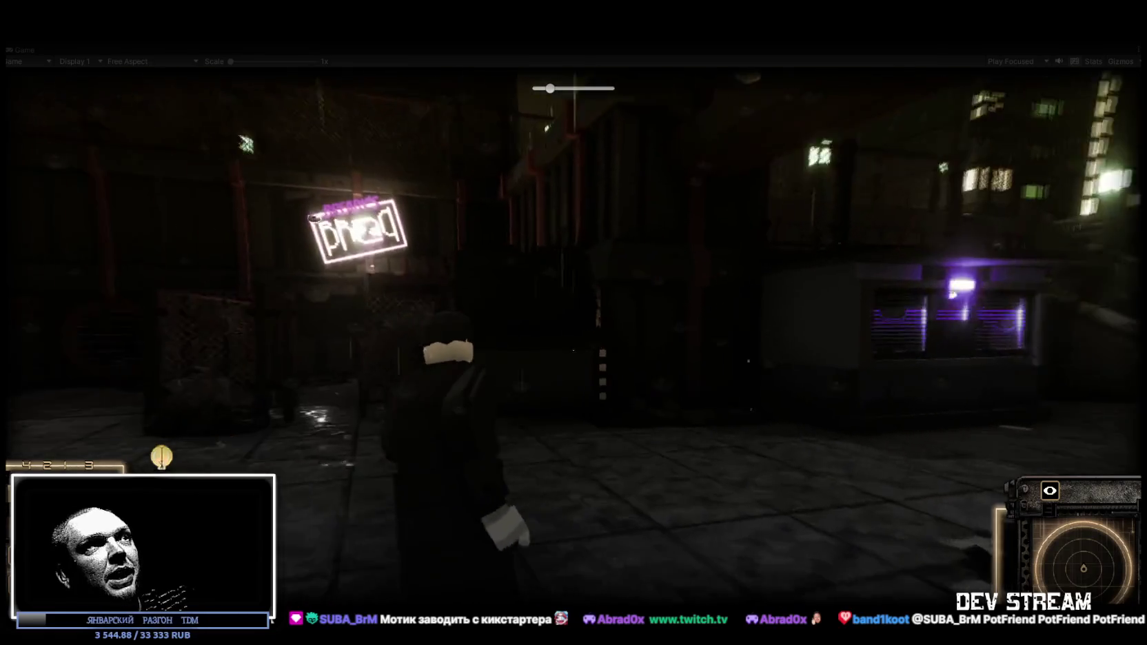
pyautogui.press('w')
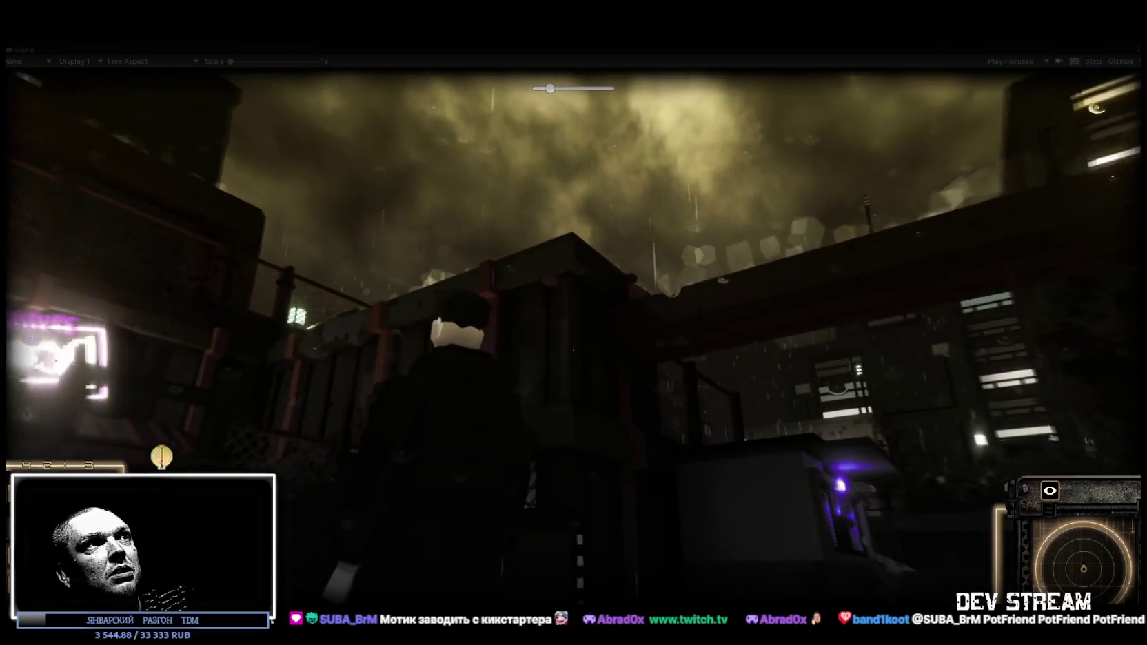
pyautogui.press('w')
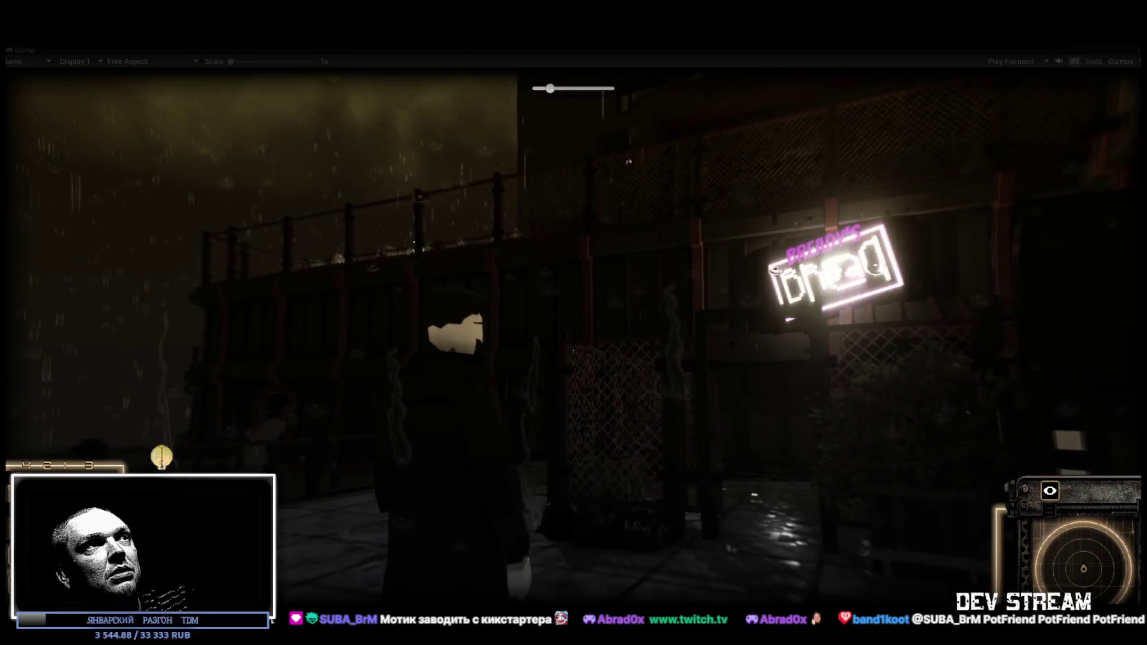
pyautogui.press('w')
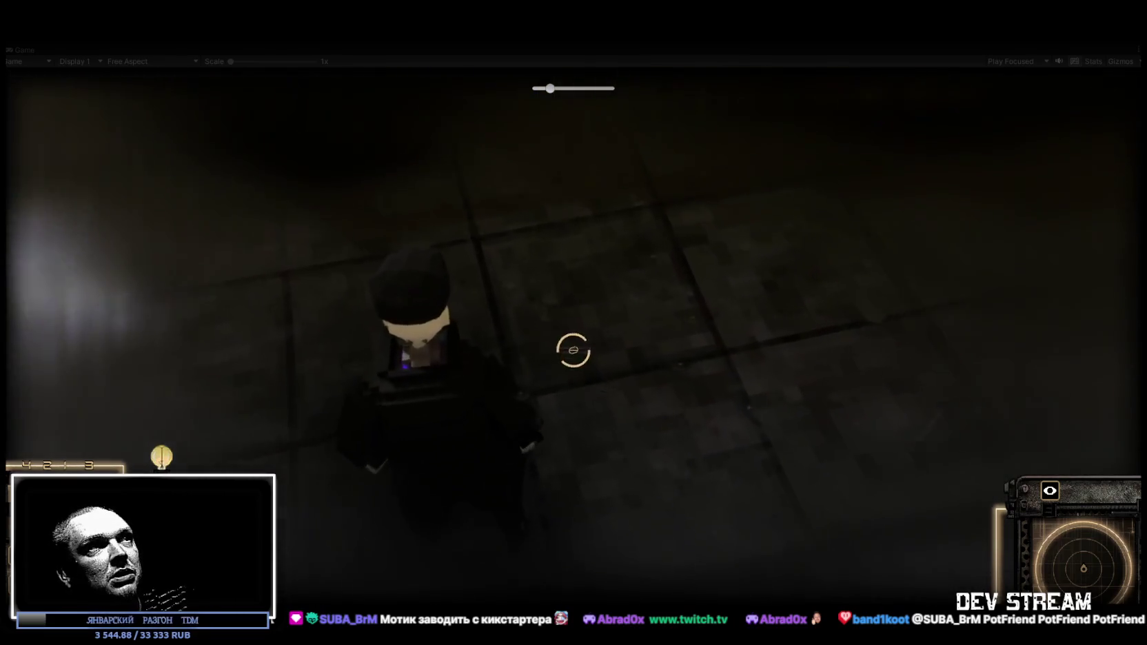
pyautogui.press('w')
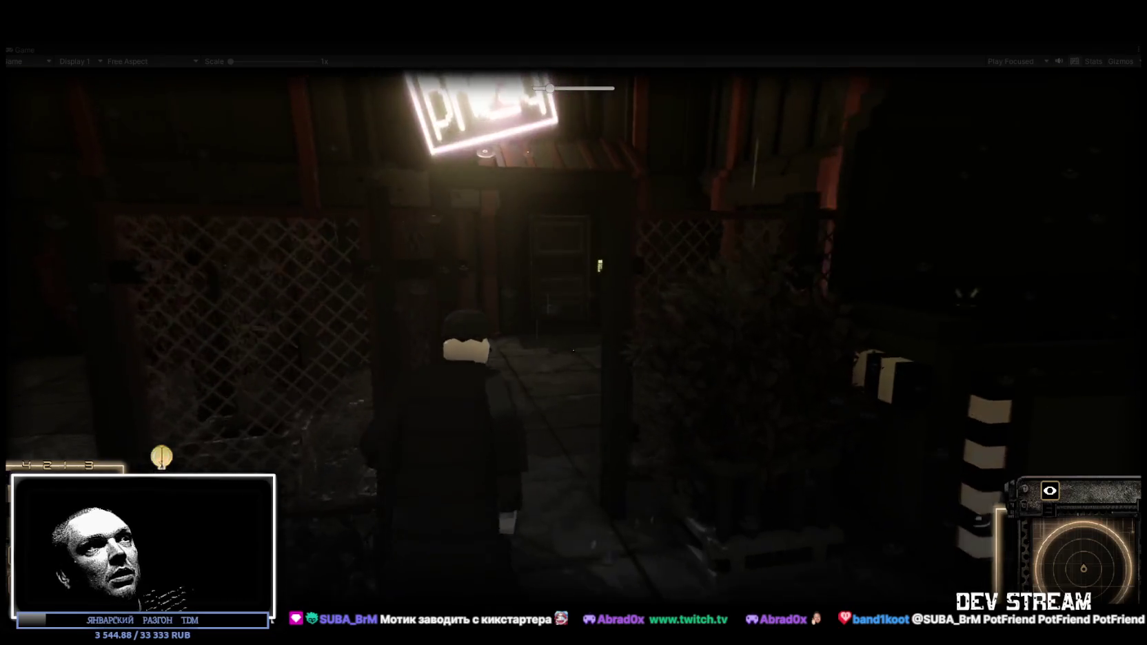
# Walk into the bar past the keypad door, up to the bottle table and shelves
pyautogui.press('w')
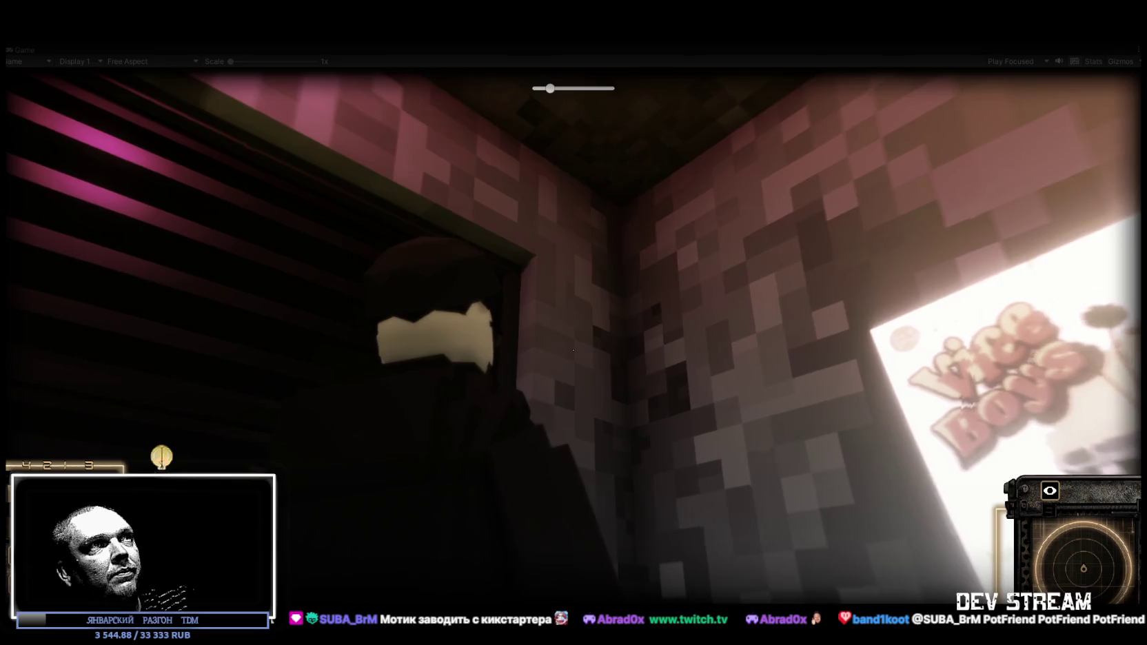
pyautogui.press('w')
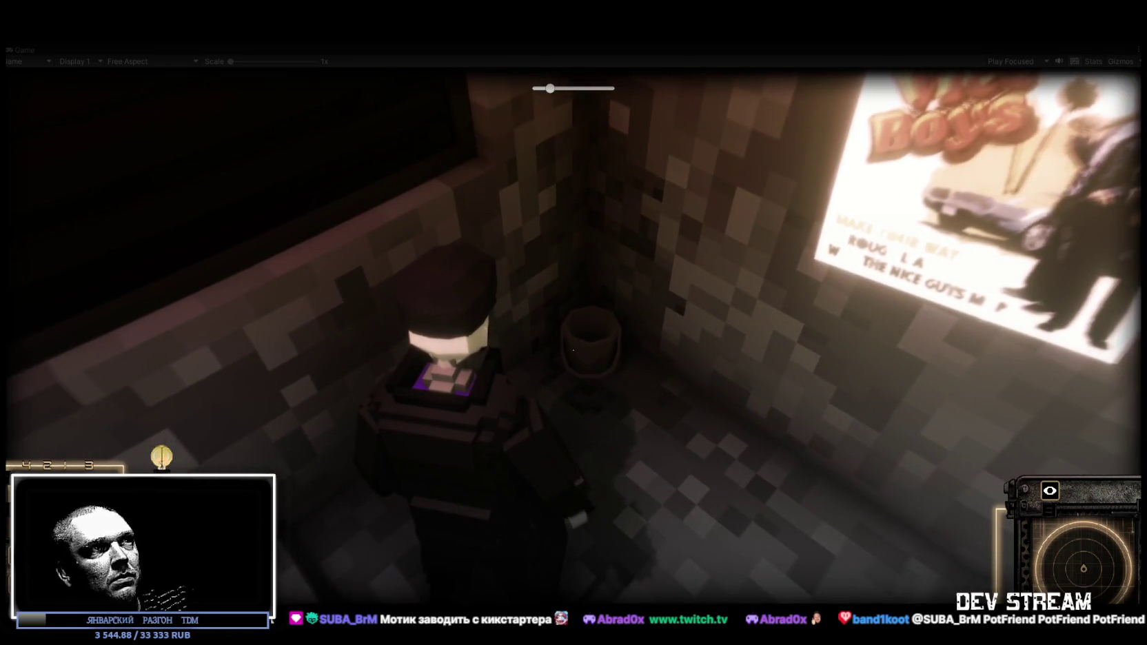
pyautogui.press('d')
pyautogui.press('a')
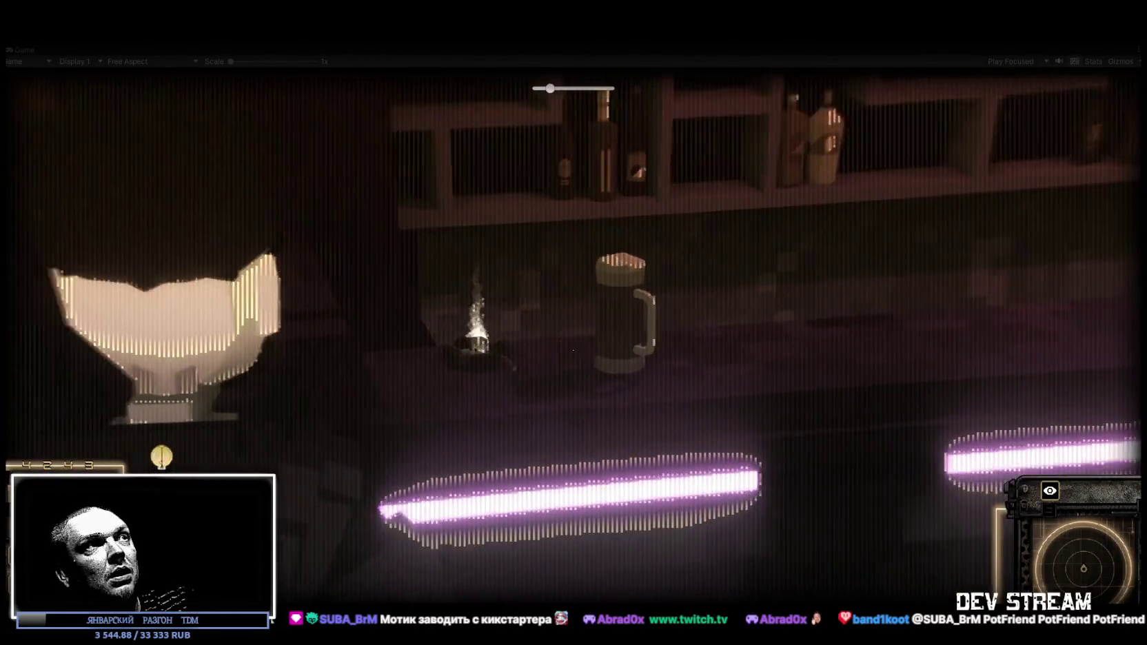
pyautogui.press('w')
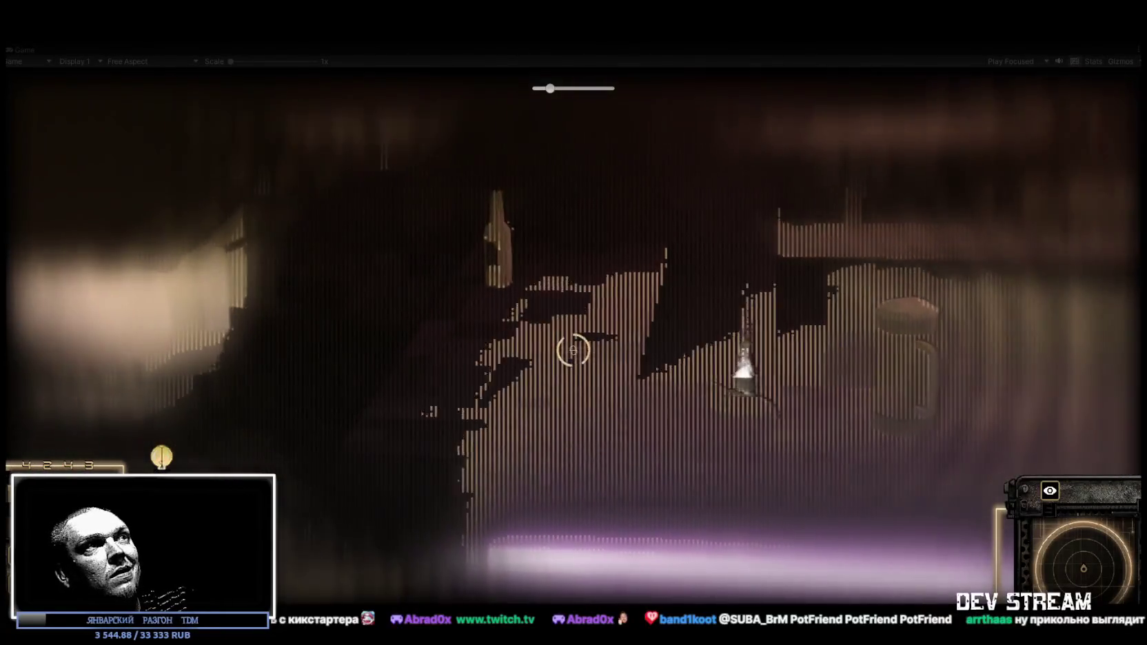
pyautogui.press('e')
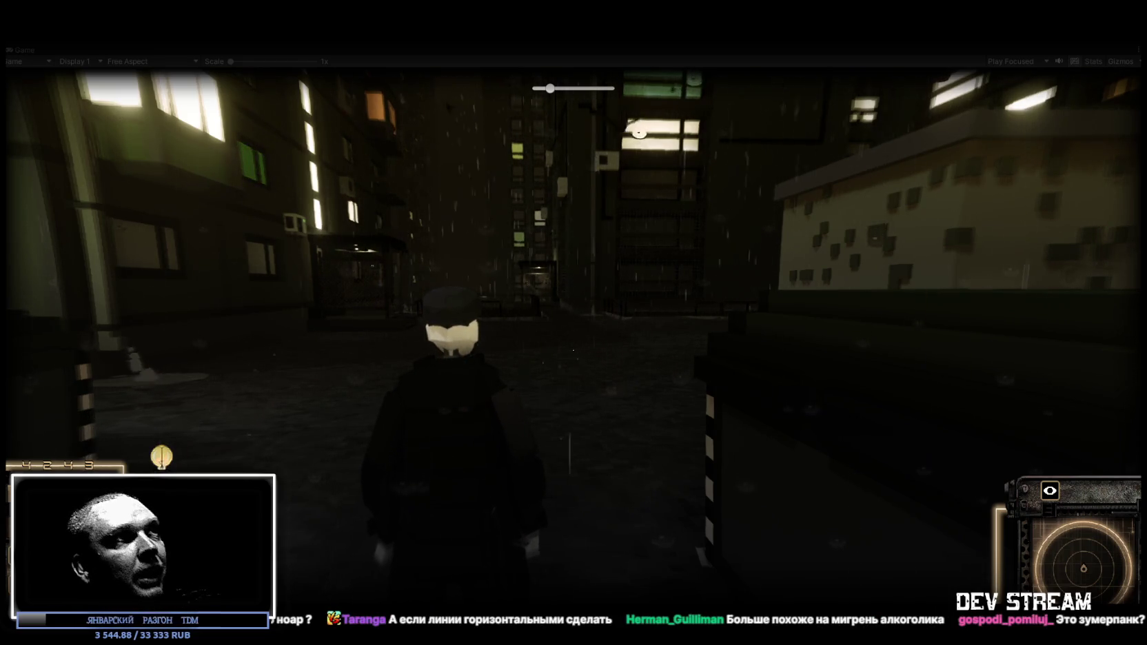
# Stop Play mode with Ctrl+P and bring up the Console log
pyautogui.moveTo(573, 322)
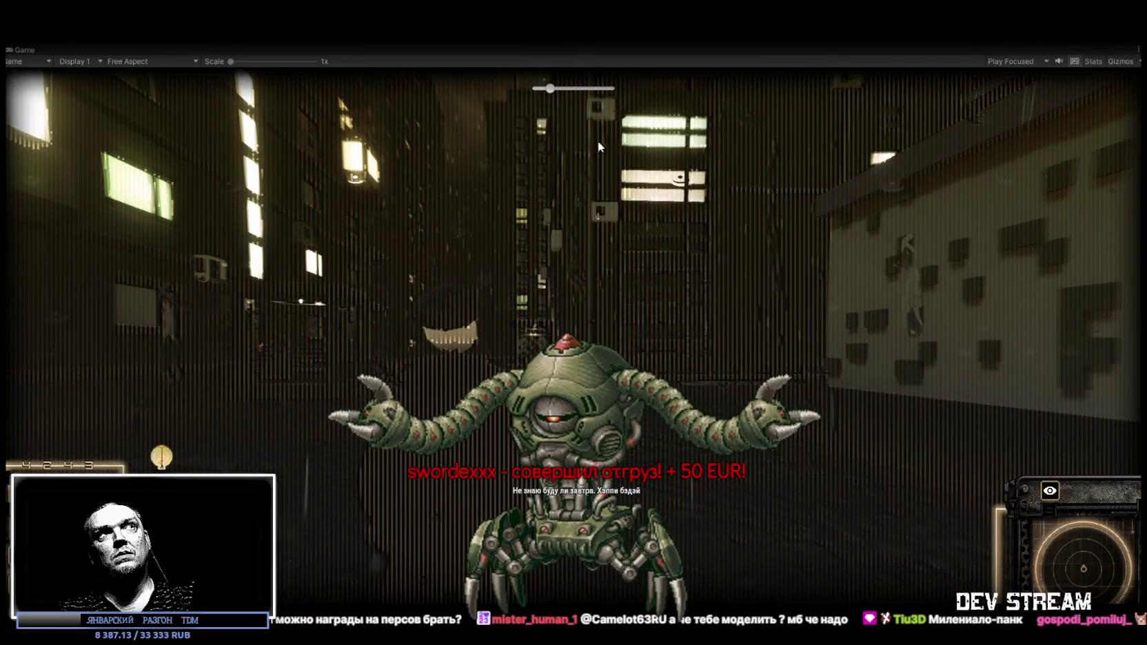
pyautogui.hotkey('ctrl', 'p')
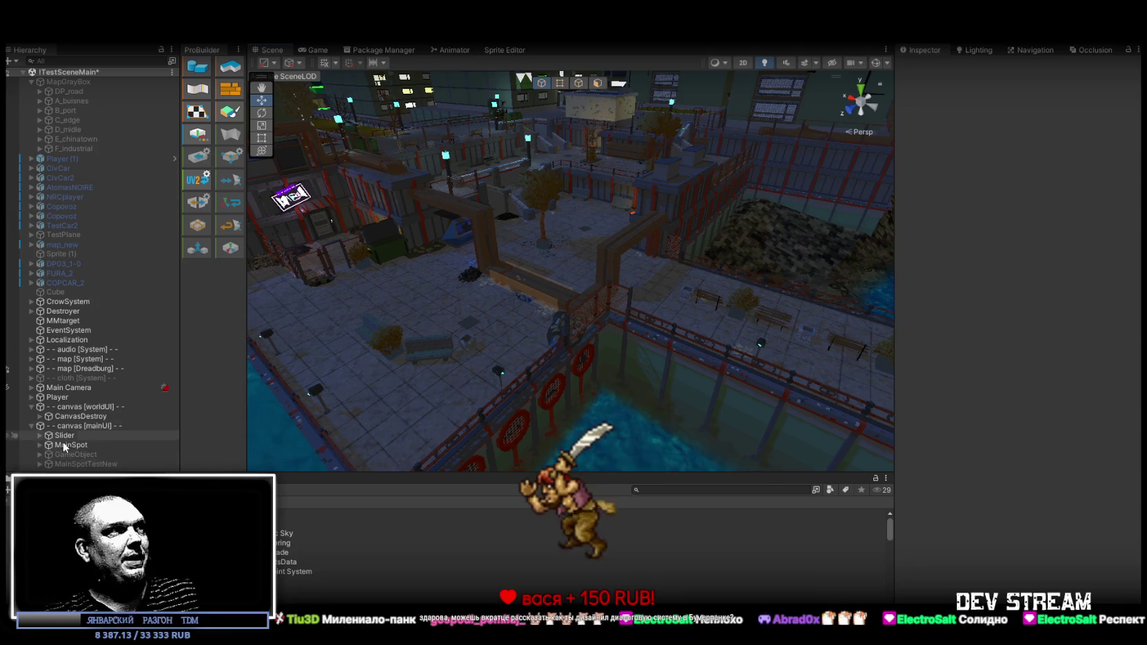
pyautogui.hotkey('ctrl', 'shift', 'c')
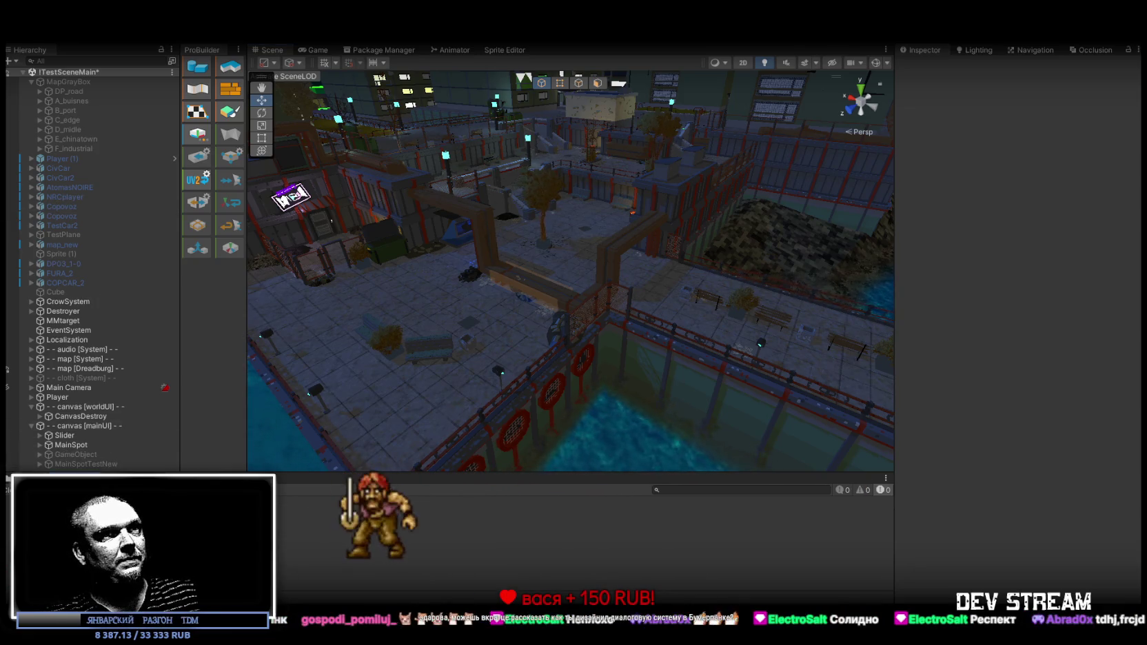
# Return from the Console to the Project files panel
pyautogui.hotkey('ctrl', '5')
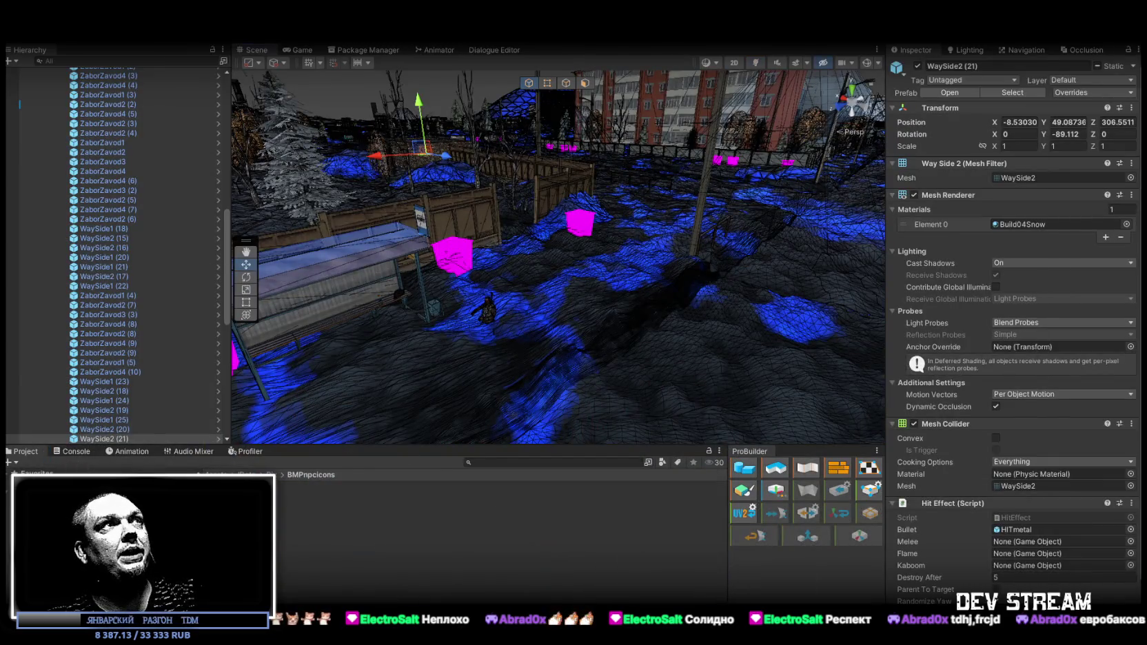
# Select BaseSector14Snow and fly the Scene camera inside to its door and wooden floor
pyautogui.click(658, 313)
pyautogui.click(690, 250)
pyautogui.moveTo(690, 250)
pyautogui.mouseDown()
pyautogui.moveTo(813, 219)
pyautogui.moveTo(778, 198)
pyautogui.moveTo(602, 267)
pyautogui.moveTo(537, 251)
pyautogui.moveTo(482, 262)
pyautogui.moveTo(114, 420)
pyautogui.mouseUp()
# Select the TDMstation NPC and expand its TalkSystem to inspect TrainStationTalk
pyautogui.click(538, 250)
pyautogui.scroll(-5, 78, 329)
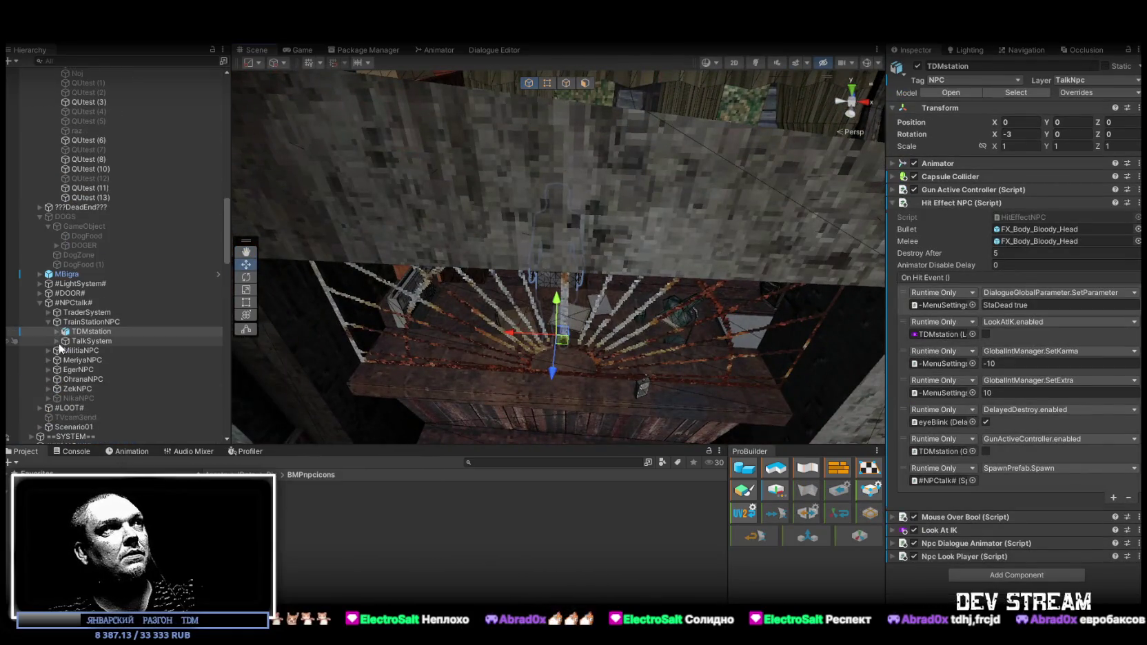
pyautogui.click(57, 342)
pyautogui.click(63, 369)
pyautogui.click(104, 369)
# Inspect TDMstation's Mouse Over Bool settings and locate its referenced TalkF object
pyautogui.click(91, 332)
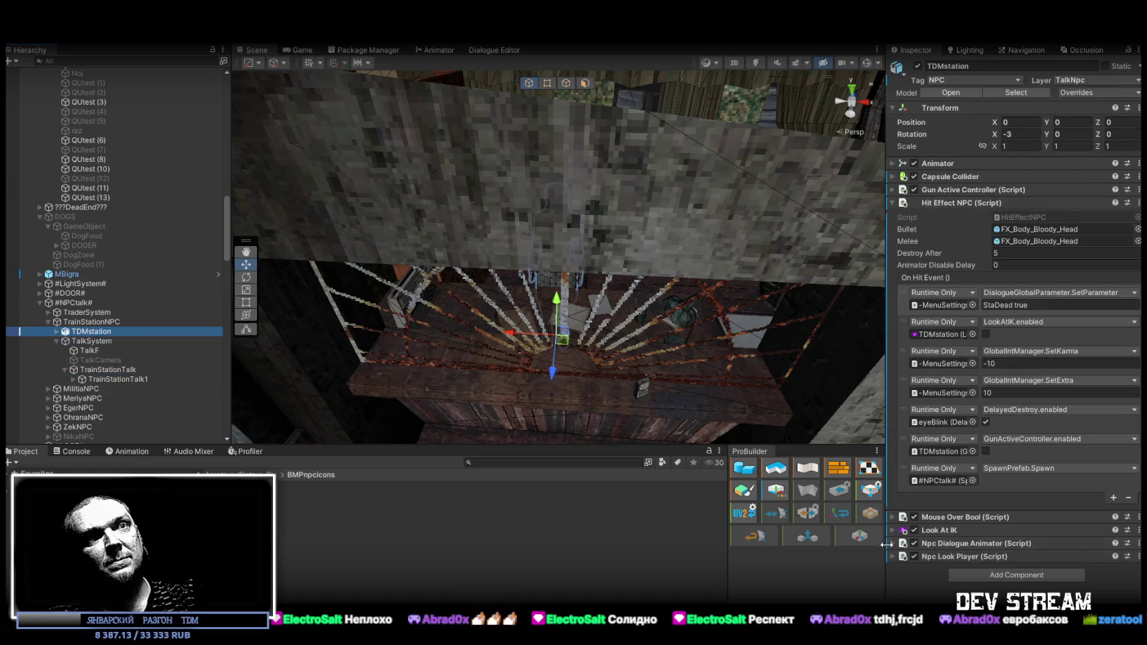
pyautogui.click(893, 518)
pyautogui.scroll(-2, 909, 521)
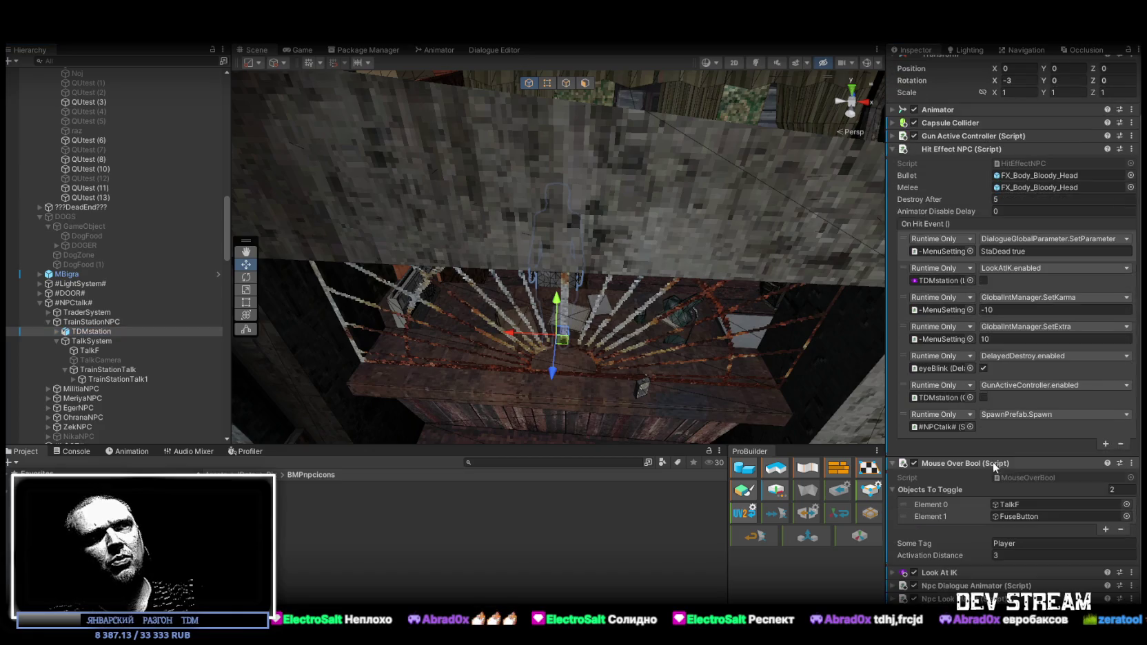
pyautogui.click(1010, 506)
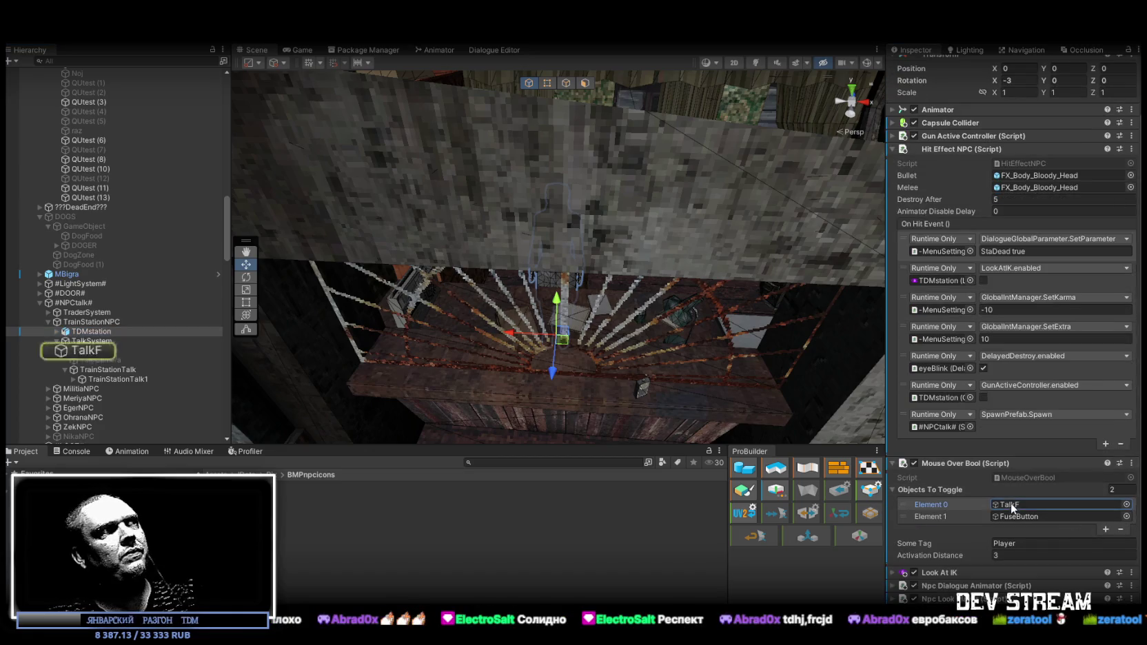
# Review the TalkF button's OnClick events, then reselect the TrainStationTalk object
pyautogui.click(88, 351)
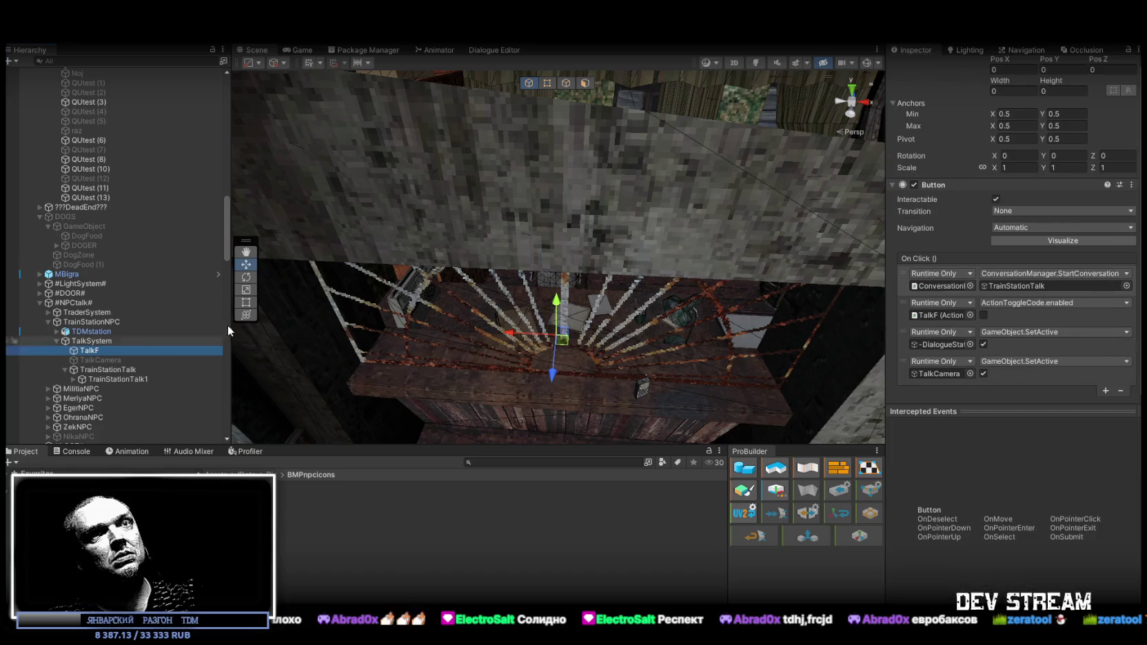
pyautogui.scroll(-3, 1051, 291)
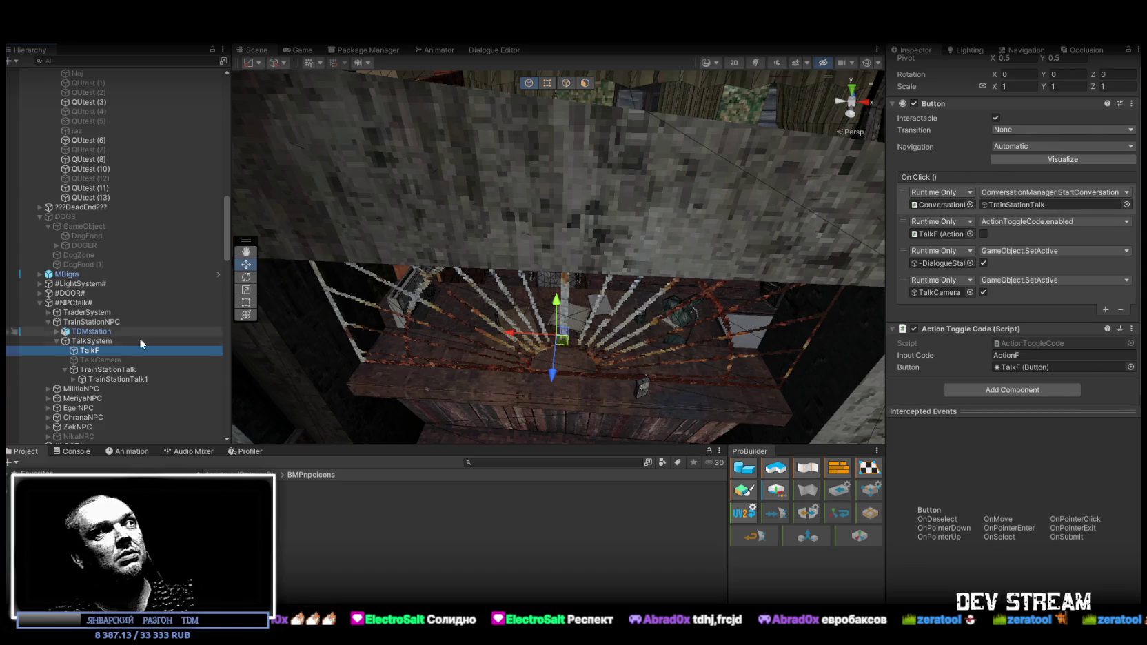
pyautogui.scroll(-3, 93, 360)
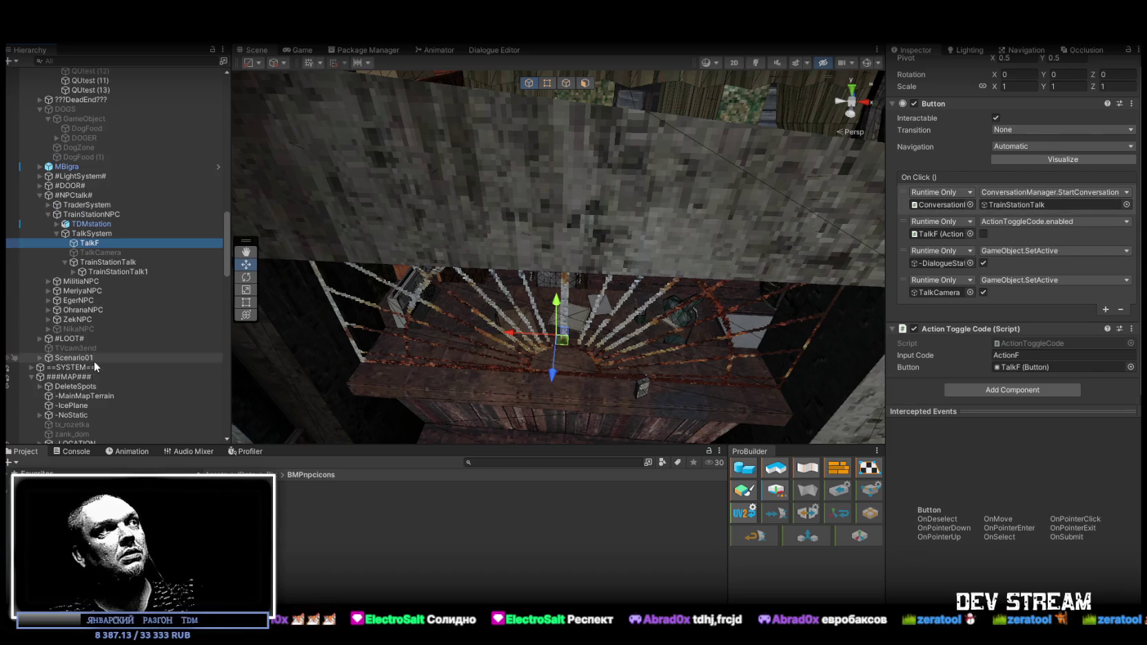
pyautogui.click(96, 263)
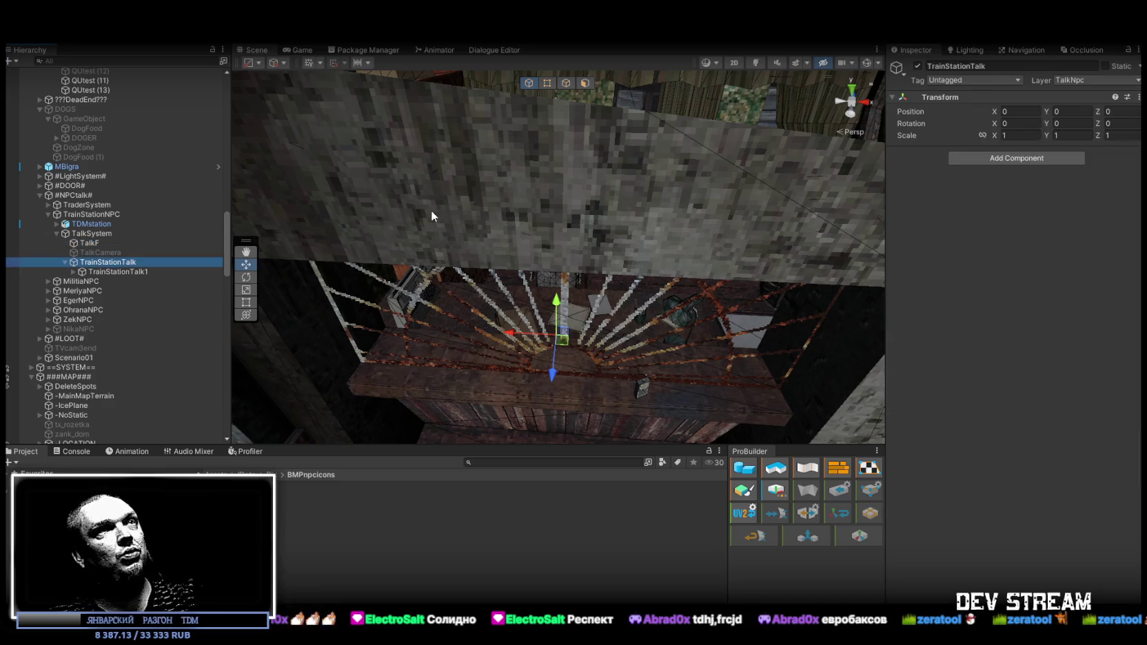
pyautogui.scroll(15, 193, 244)
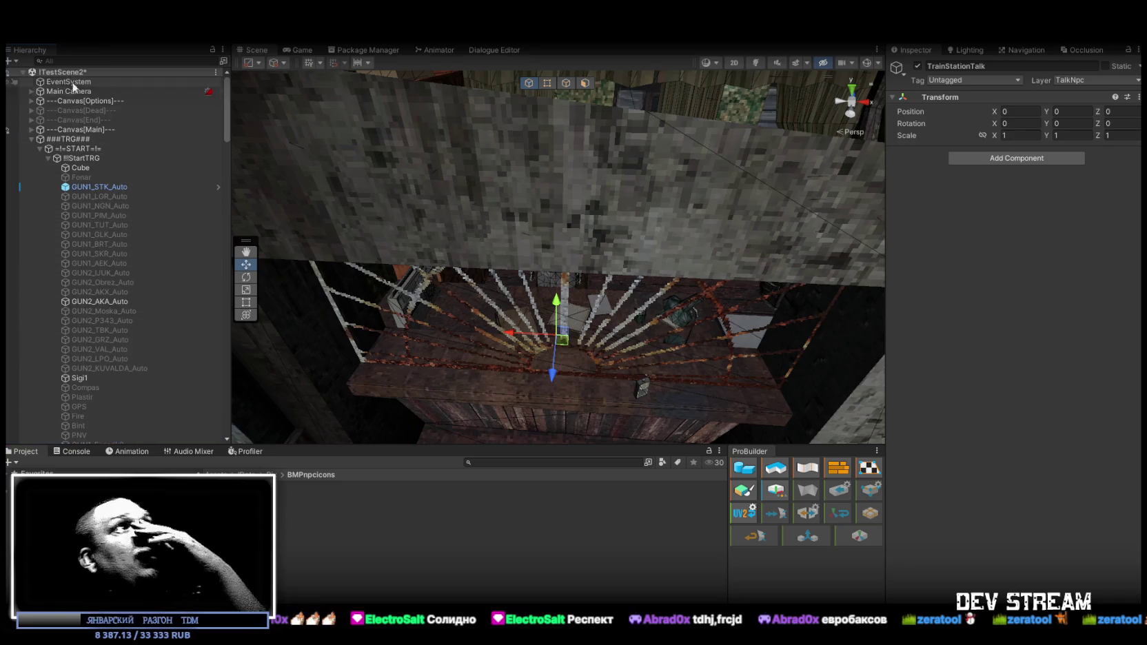
# Expand the options canvas and MenuSettings, then inspect Panel_Dialogue and ConversationManager
pyautogui.click(31, 100)
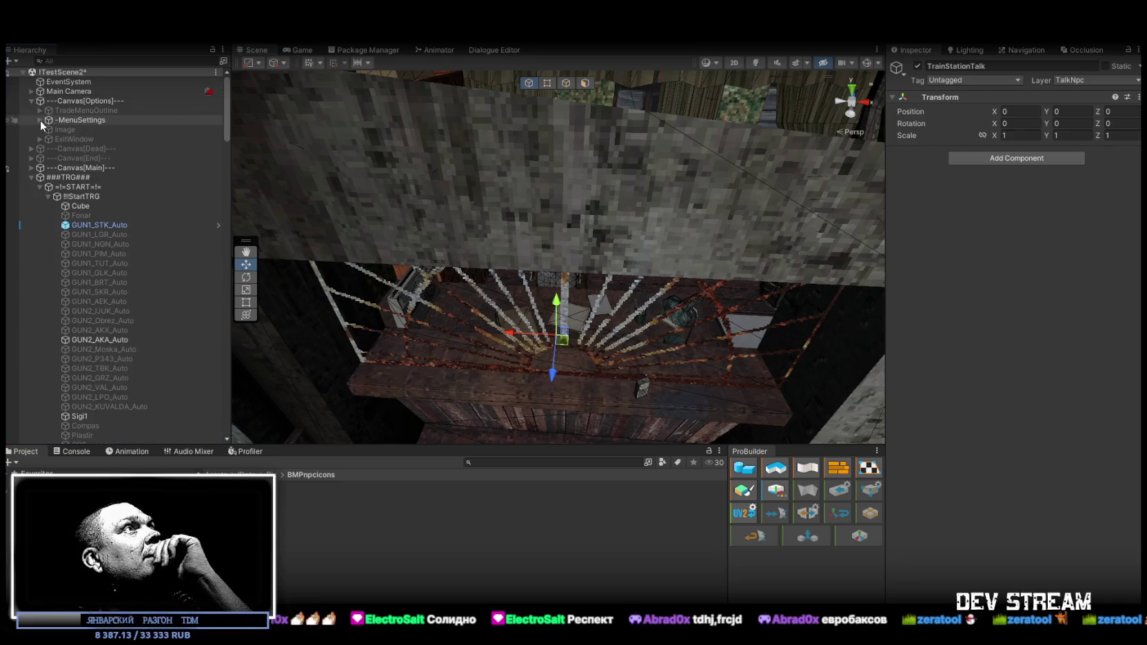
pyautogui.click(40, 120)
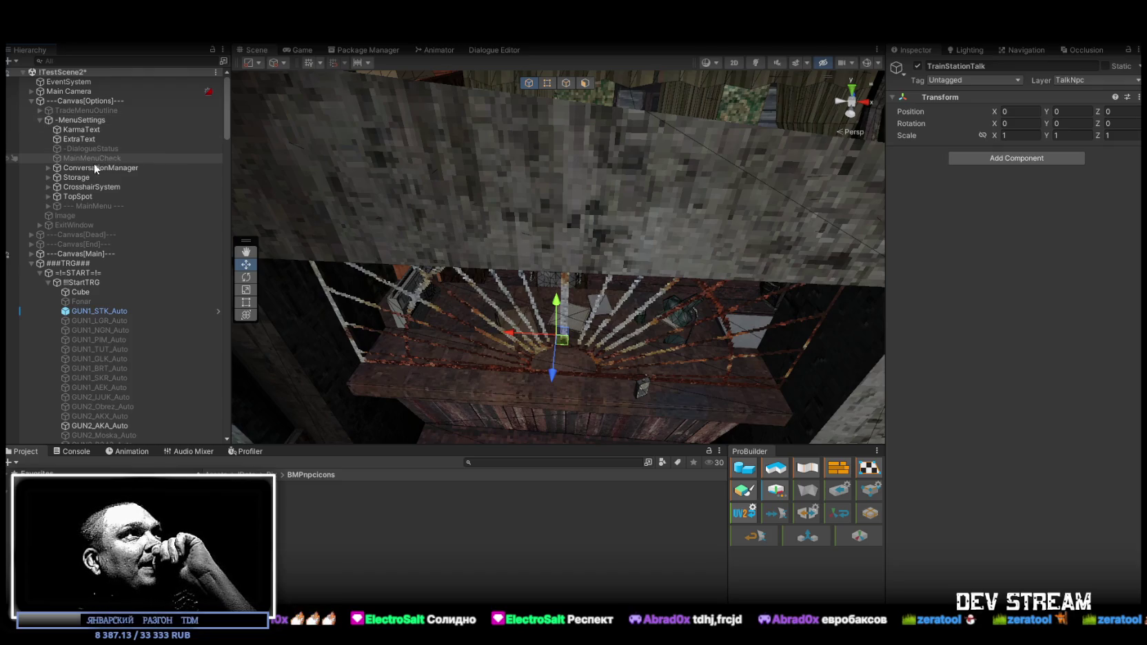
pyautogui.click(48, 168)
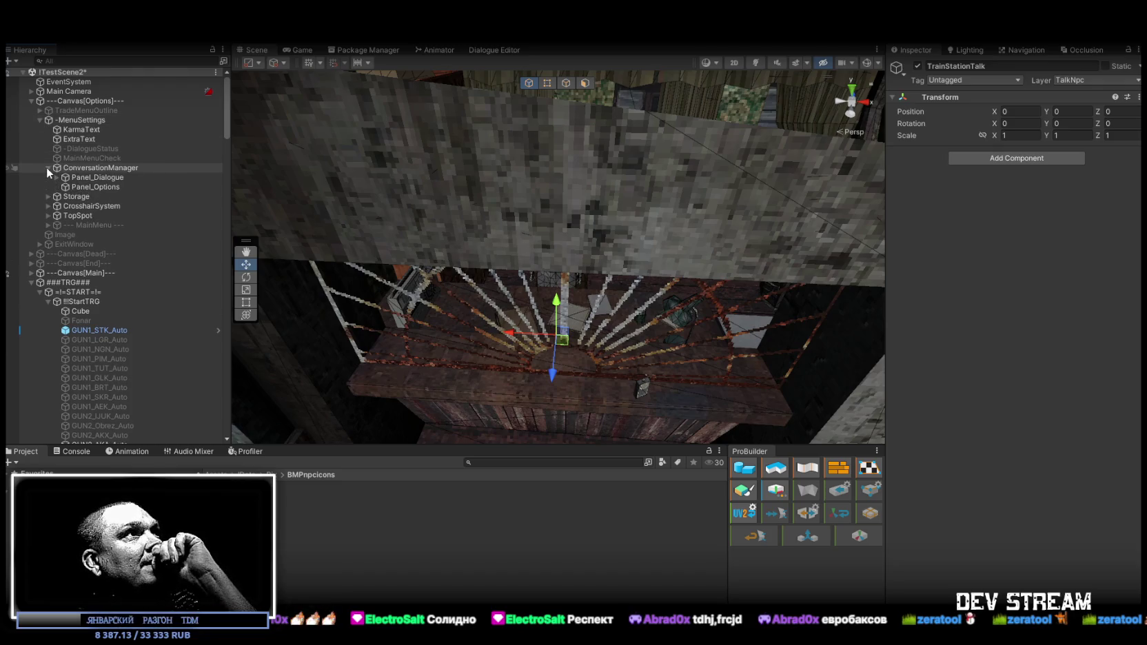
pyautogui.click(97, 177)
pyautogui.click(97, 169)
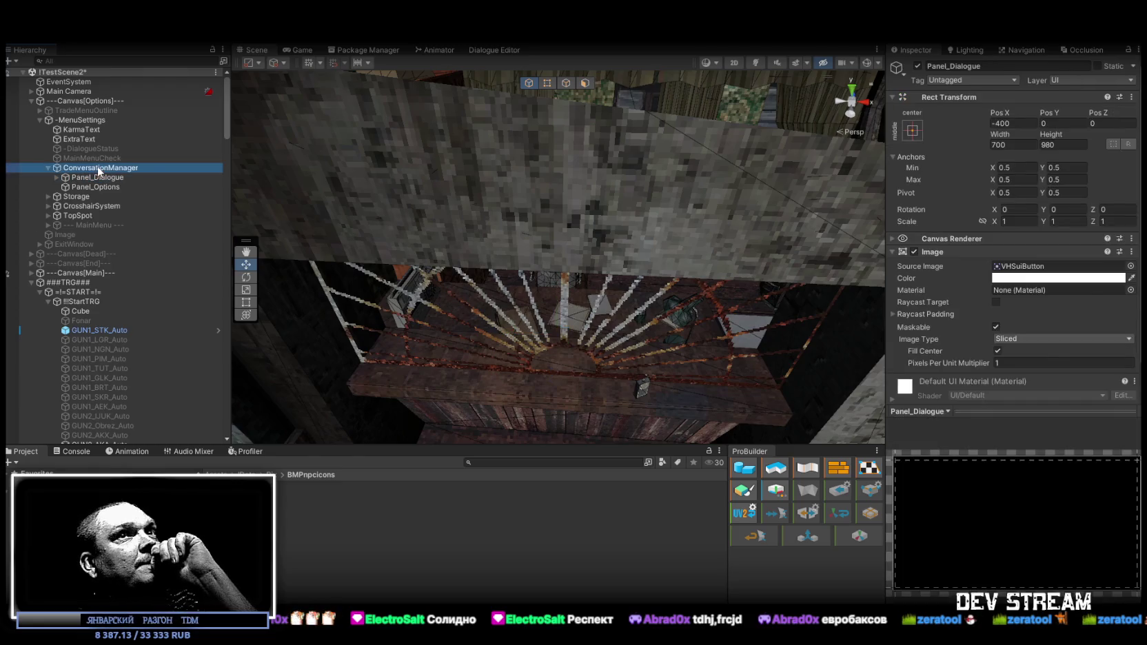
pyautogui.scroll(-3, 1025, 349)
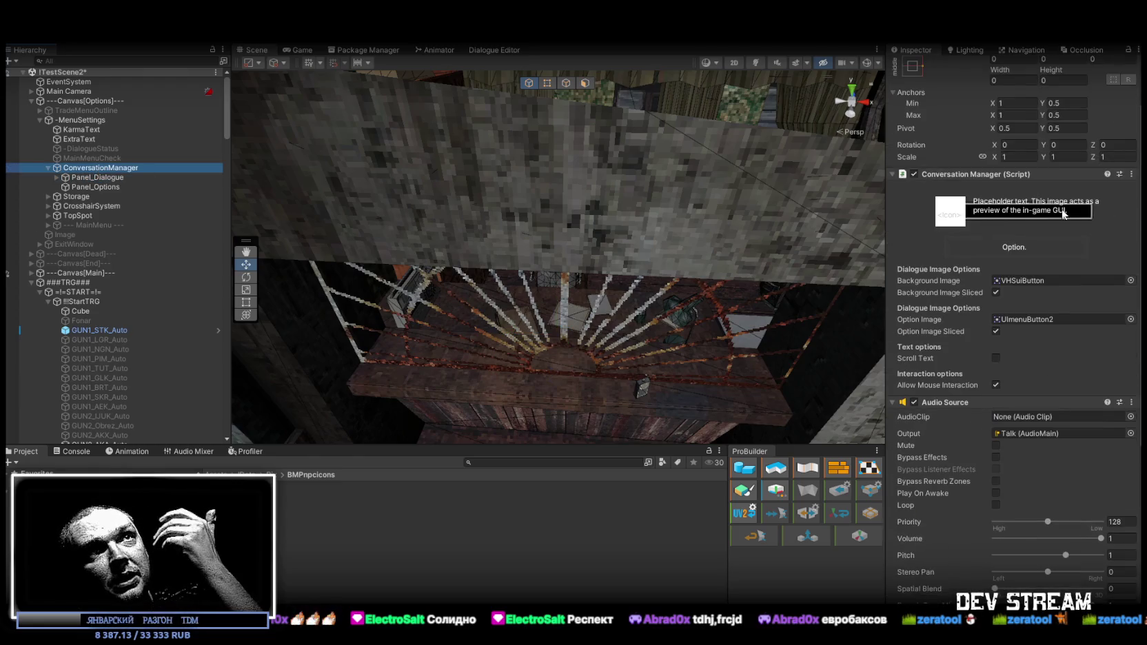
pyautogui.scroll(-2, 1062, 214)
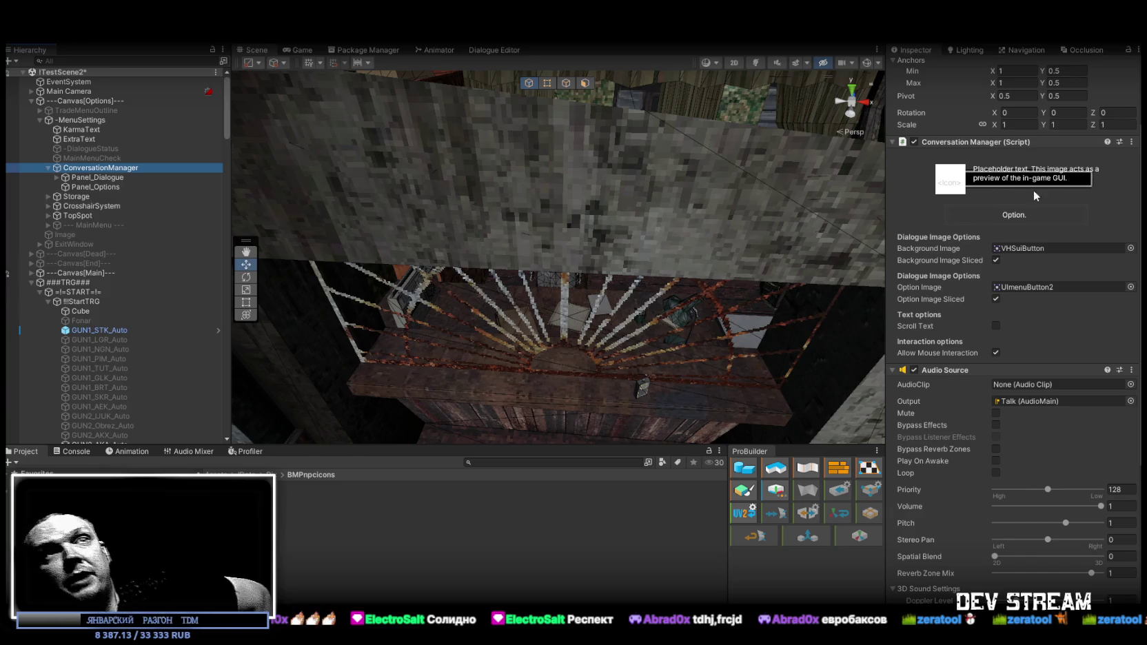
# Show the running Game view and select TrainStationTalk1 under TalkSystem > TrainStationTalk
pyautogui.scroll(-2, 1025, 200)
pyautogui.scroll(-4, 1024, 195)
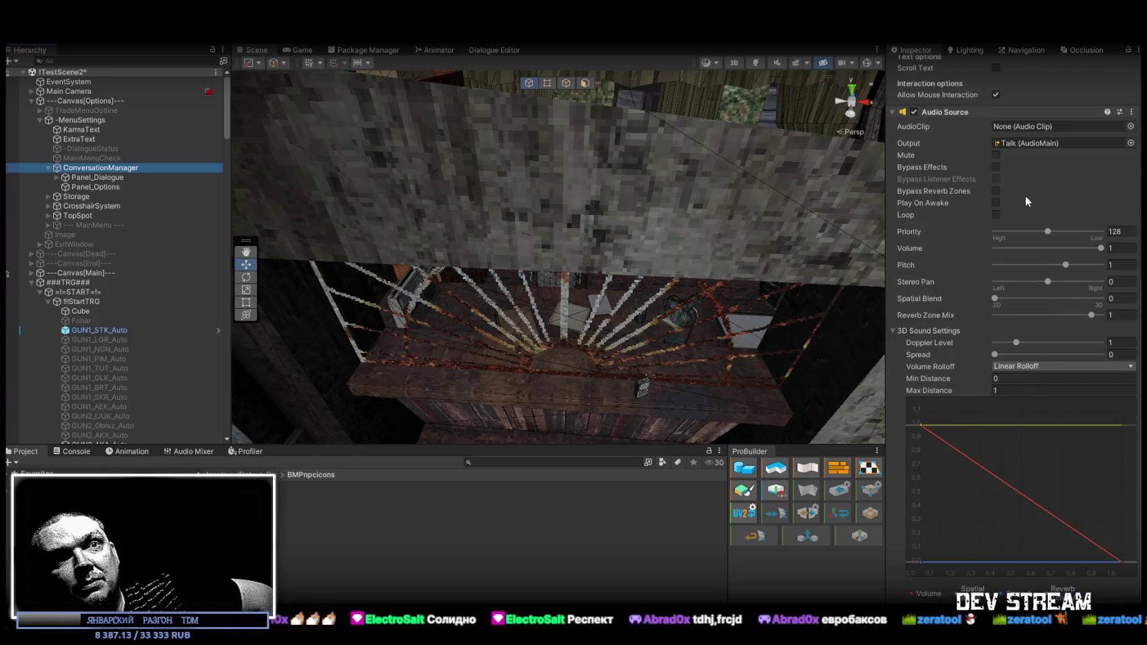
pyautogui.scroll(6, 1030, 202)
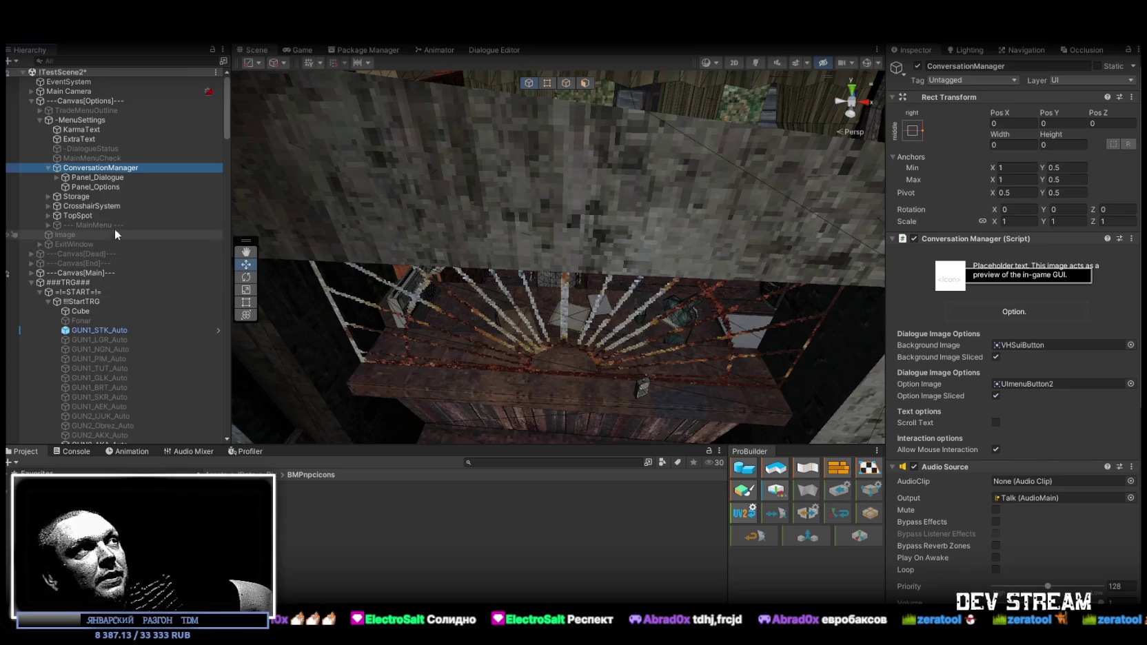
pyautogui.scroll(-4, 1081, 334)
pyautogui.click(294, 50)
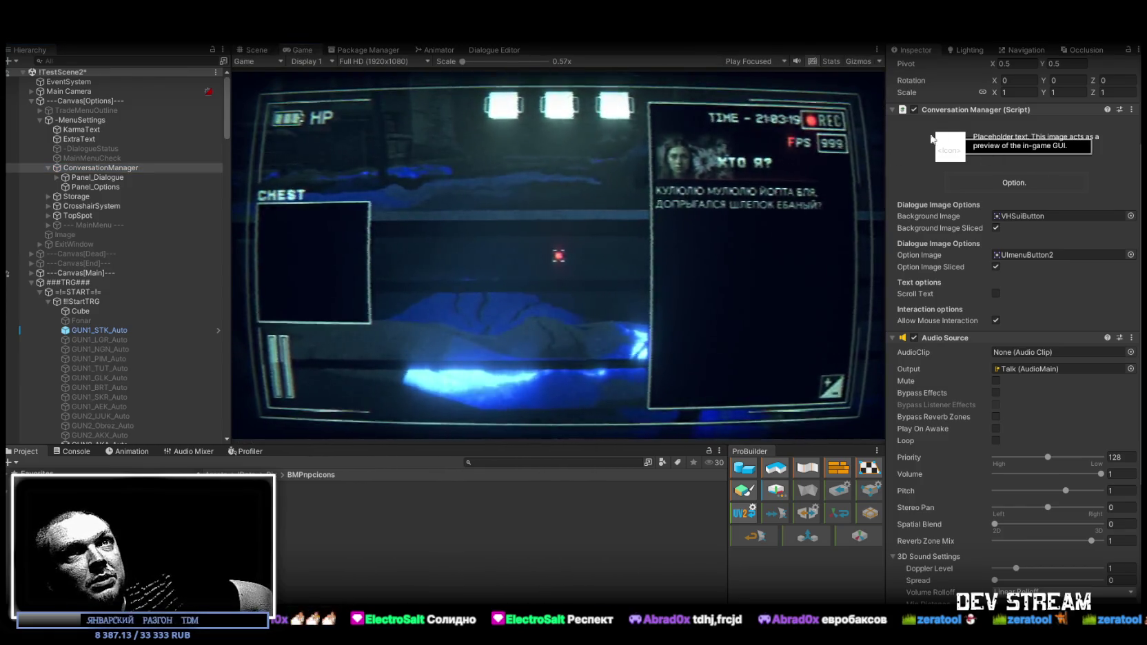
pyautogui.scroll(-15, 131, 314)
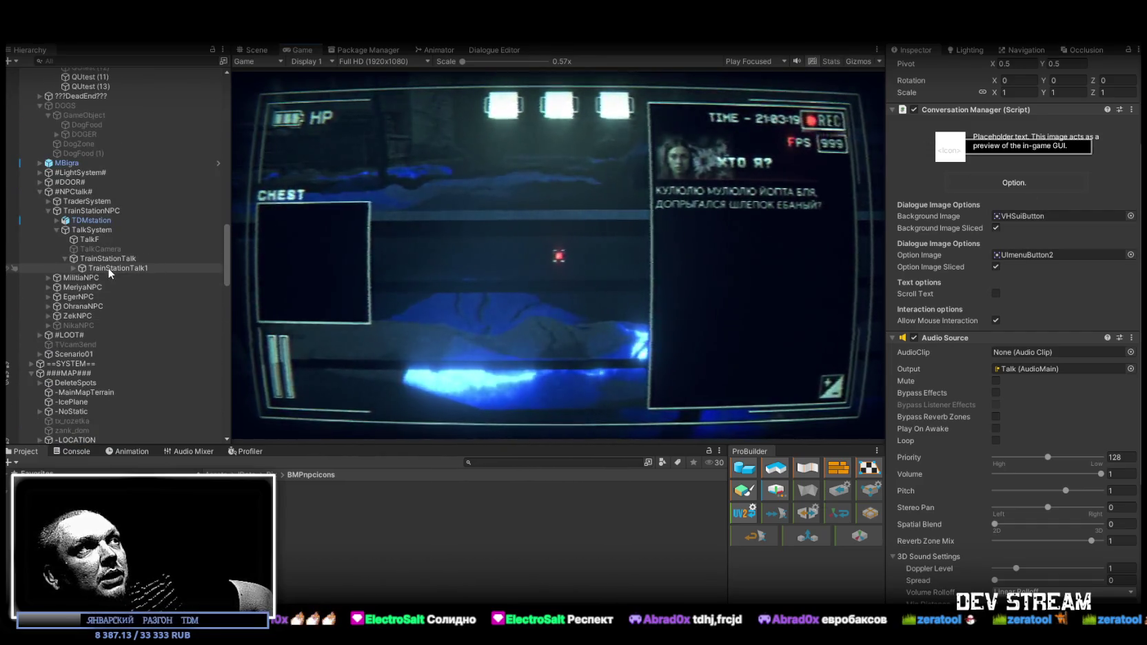
pyautogui.click(108, 267)
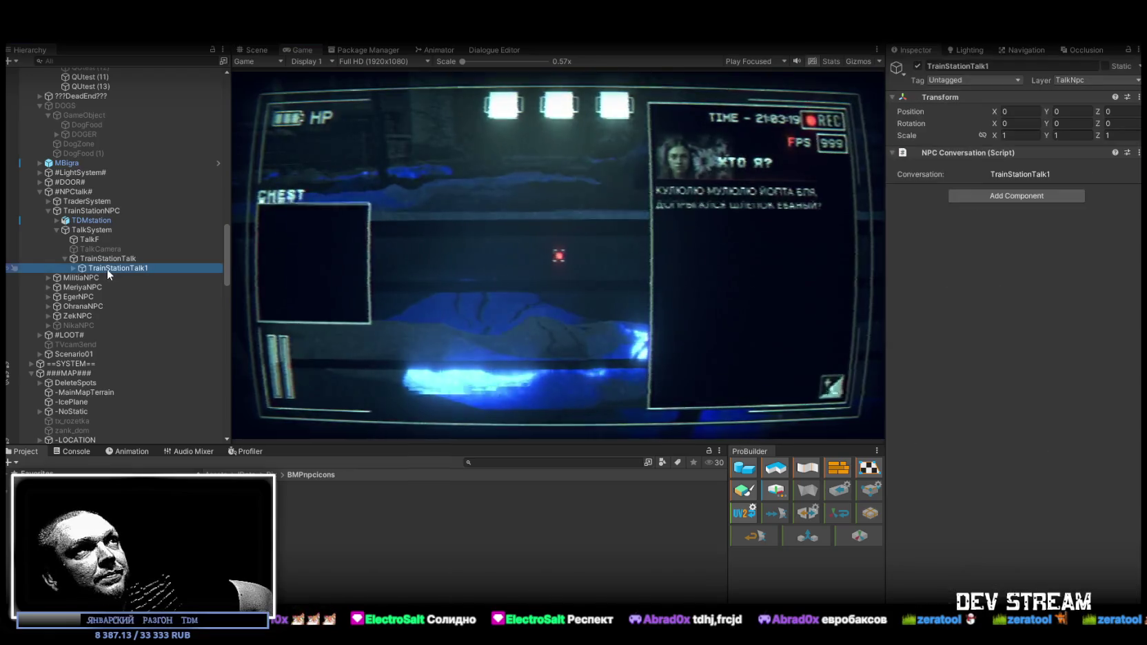
# In the Dialogue Editor, inspect the StaKartaShort connection into Speech node #9, then Speech node #19's settings
pyautogui.click(484, 50)
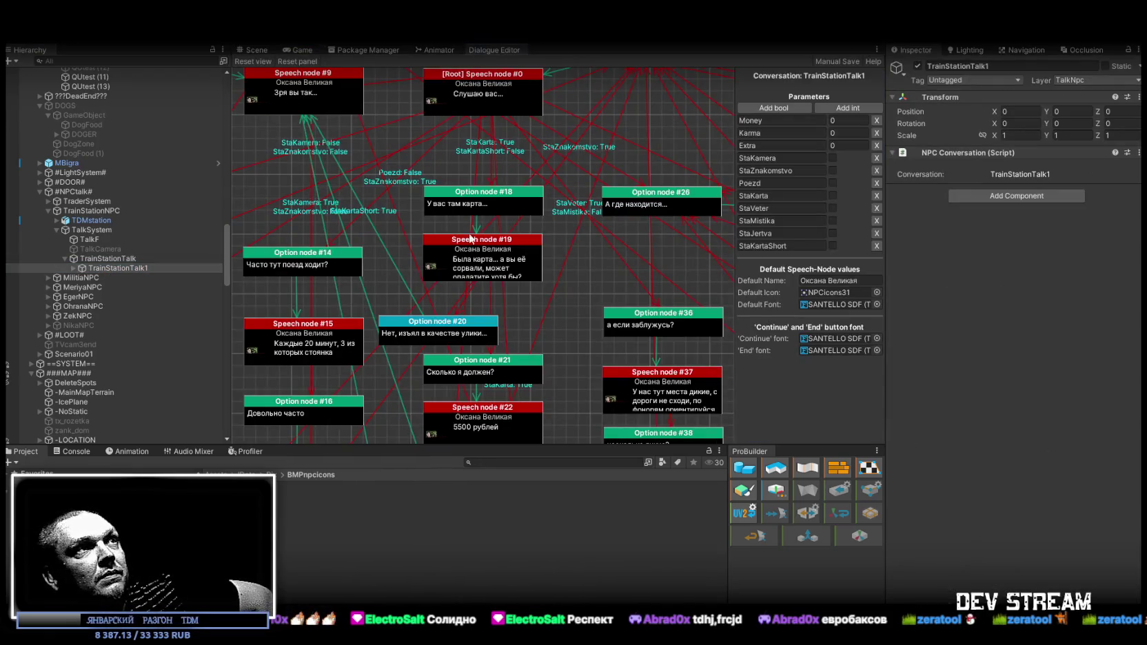
pyautogui.moveTo(609, 137)
pyautogui.mouseDown()
pyautogui.moveTo(582, 329)
pyautogui.moveTo(572, 324)
pyautogui.moveTo(623, 210)
pyautogui.mouseUp()
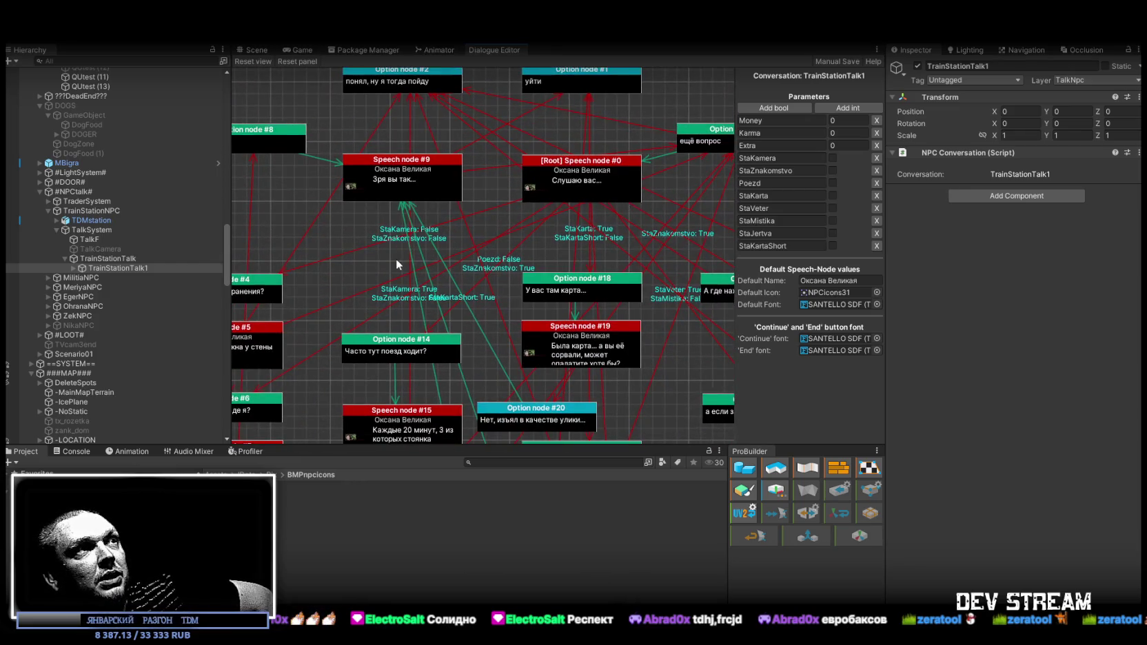
pyautogui.click(475, 318)
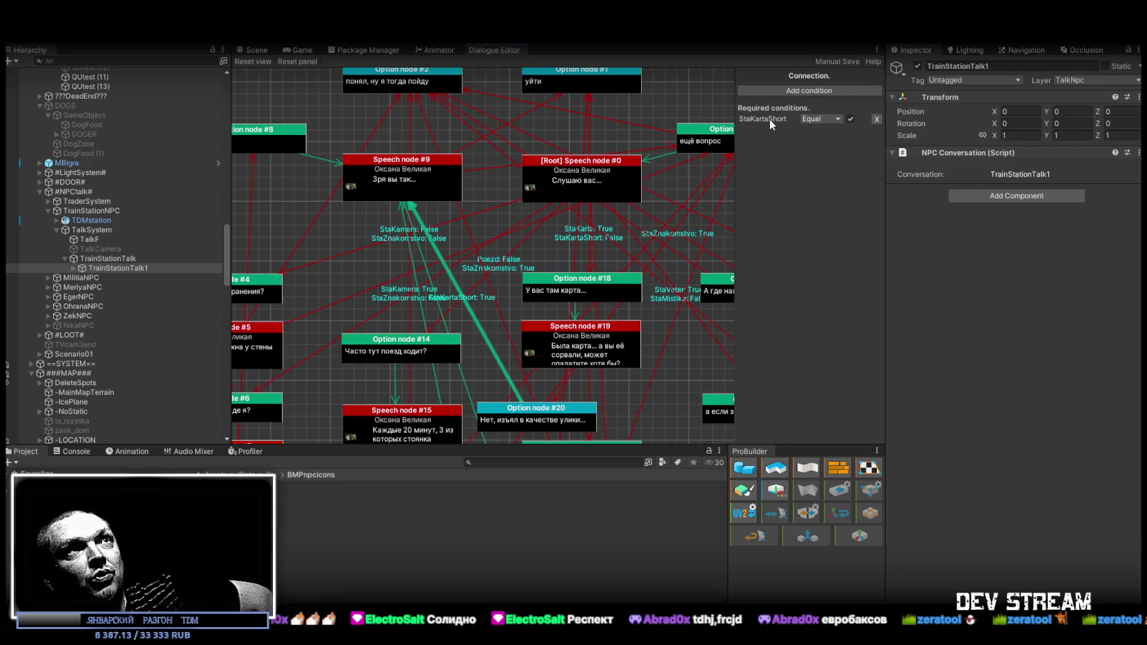
pyautogui.moveTo(594, 117)
pyautogui.mouseDown()
pyautogui.moveTo(457, 154)
pyautogui.moveTo(452, 176)
pyautogui.mouseUp()
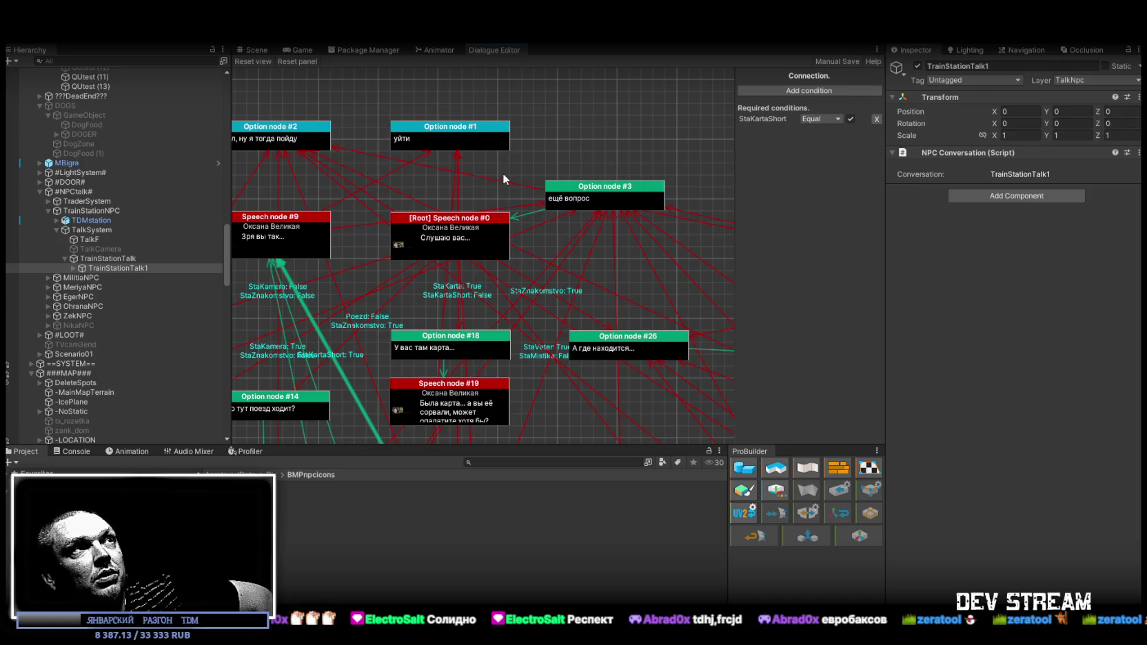
pyautogui.moveTo(503, 173); pyautogui.dragTo(500, 69)
pyautogui.moveTo(559, 282); pyautogui.dragTo(580, 248)
pyautogui.click(455, 262)
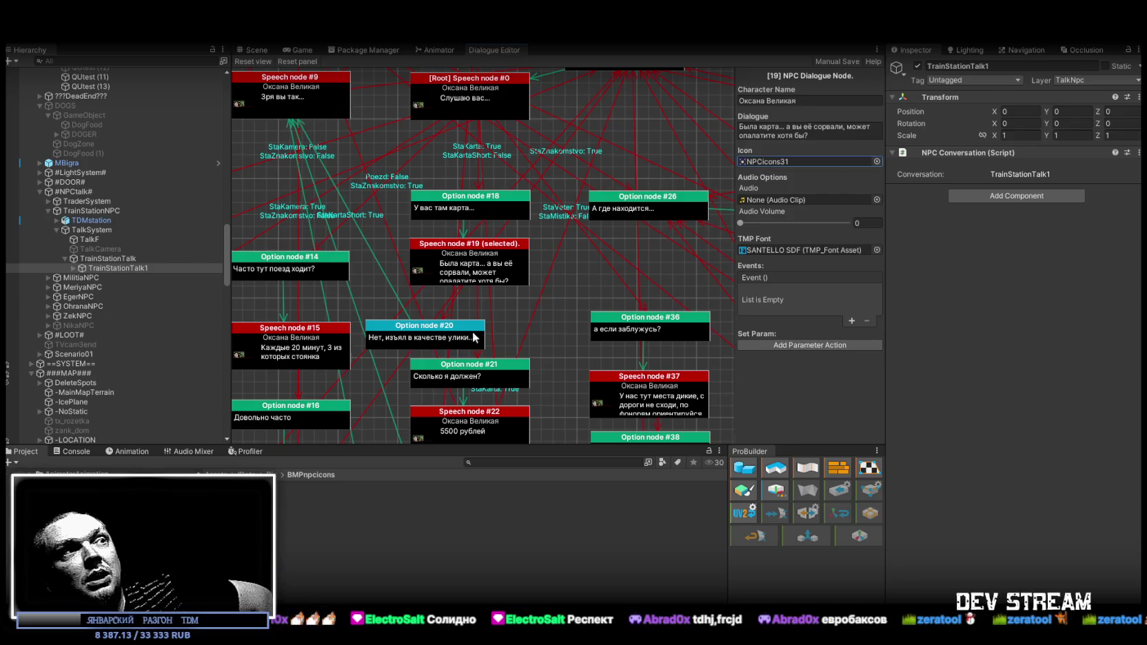
# Ping the NPCicons31 texture, reselect TrainStationTalk1, and view Option node #26 and Speech node #19
pyautogui.doubleClick(806, 161)
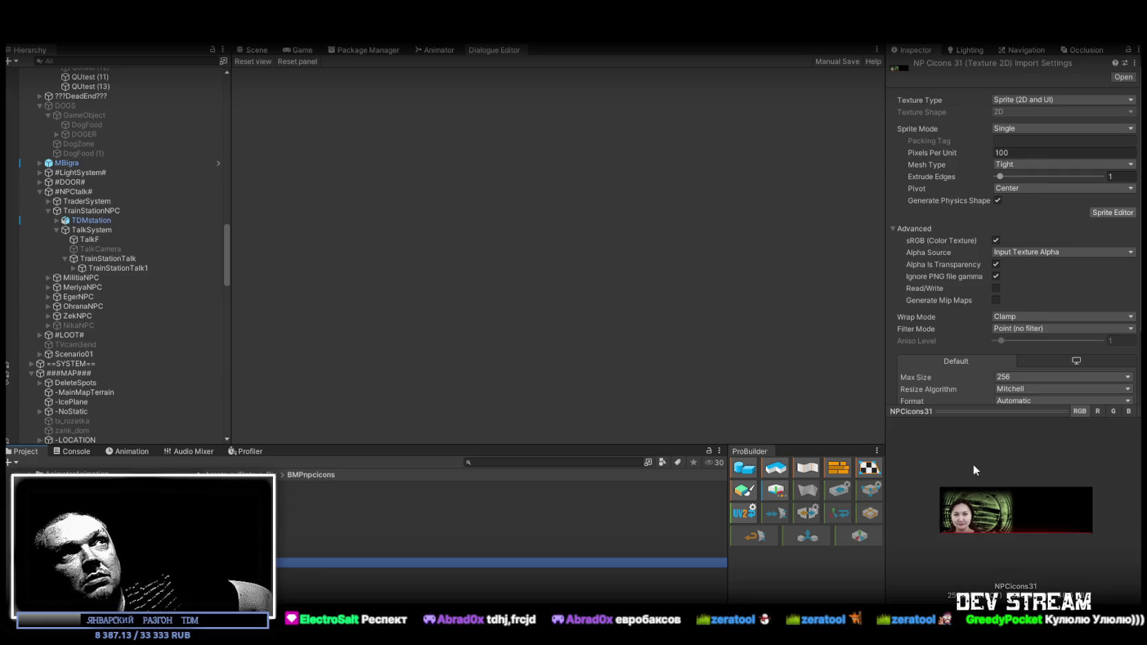
pyautogui.click(118, 268)
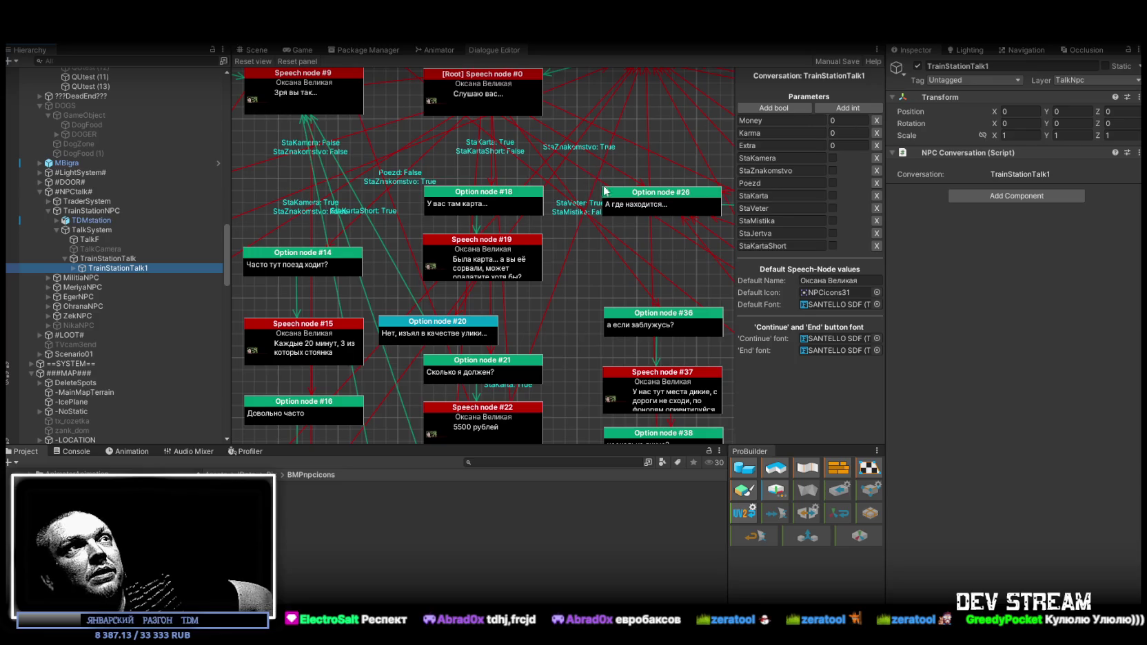
pyautogui.click(652, 201)
pyautogui.click(485, 267)
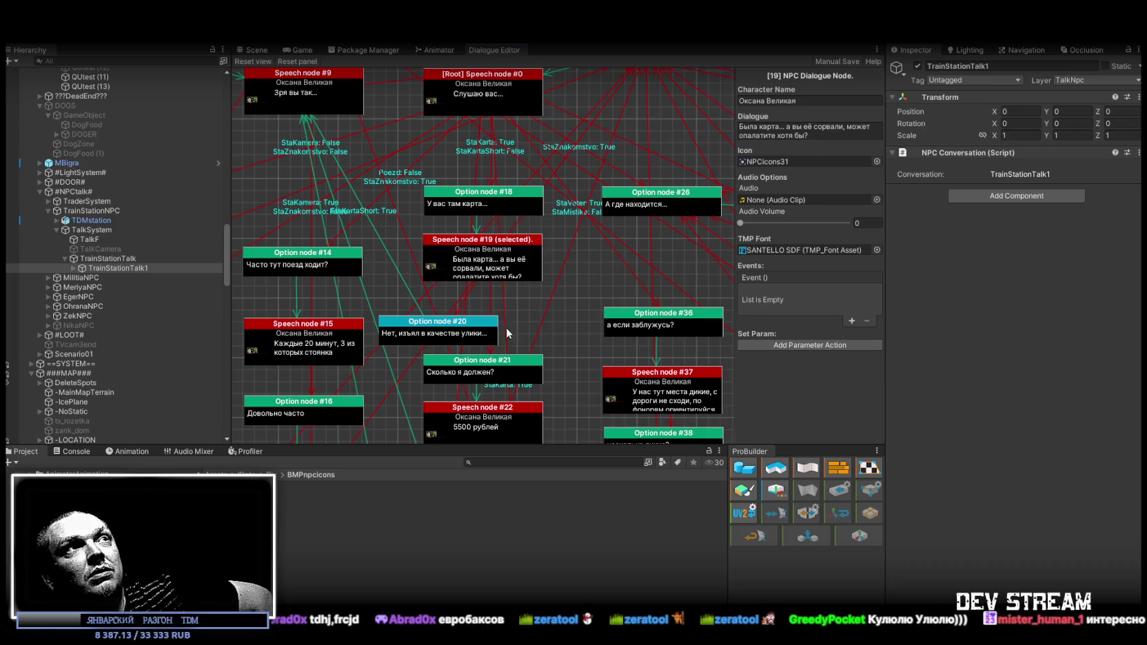
pyautogui.moveTo(574, 194)
pyautogui.mouseDown()
pyautogui.moveTo(570, 305)
pyautogui.moveTo(472, 208)
pyautogui.moveTo(454, 159)
pyautogui.moveTo(501, 339)
pyautogui.moveTo(492, 290)
pyautogui.moveTo(349, 201)
pyautogui.mouseUp()
pyautogui.moveTo(678, 187)
pyautogui.mouseDown()
pyautogui.moveTo(623, 201)
pyautogui.moveTo(551, 116)
pyautogui.moveTo(415, 356)
pyautogui.moveTo(320, 167)
pyautogui.moveTo(367, 226)
pyautogui.moveTo(432, 249)
pyautogui.moveTo(443, 231)
pyautogui.moveTo(461, 256)
pyautogui.moveTo(445, 239)
pyautogui.mouseUp()
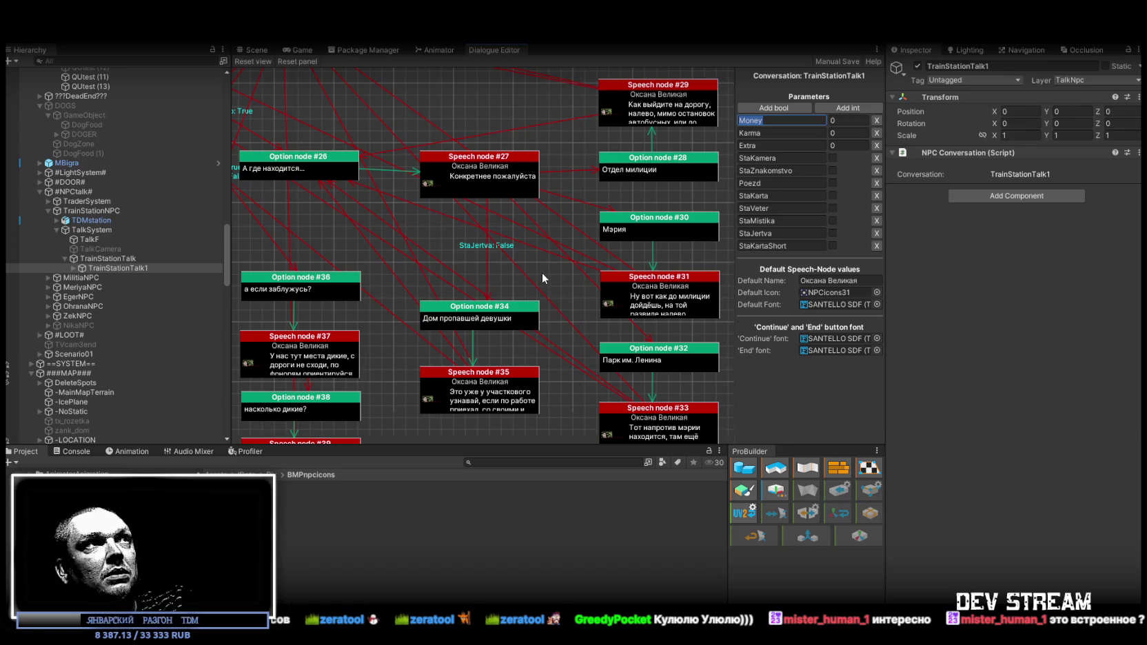
# Pan the dialogue graph from the root speech node across the Option nodes to nodes #18–#40
pyautogui.moveTo(566, 401)
pyautogui.mouseDown()
pyautogui.moveTo(466, 338)
pyautogui.moveTo(444, 382)
pyautogui.mouseUp()
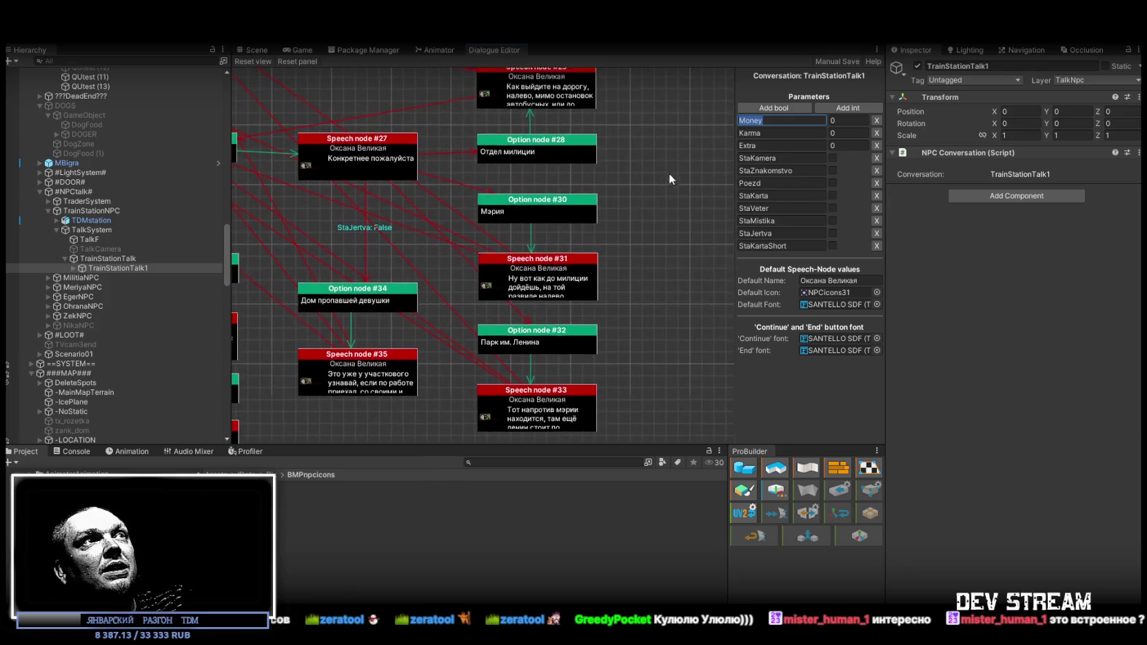
pyautogui.moveTo(668, 171); pyautogui.dragTo(643, 295)
pyautogui.moveTo(359, 206)
pyautogui.mouseDown()
pyautogui.moveTo(563, 177)
pyautogui.moveTo(658, 350)
pyautogui.mouseUp()
pyautogui.moveTo(462, 153); pyautogui.dragTo(618, 162)
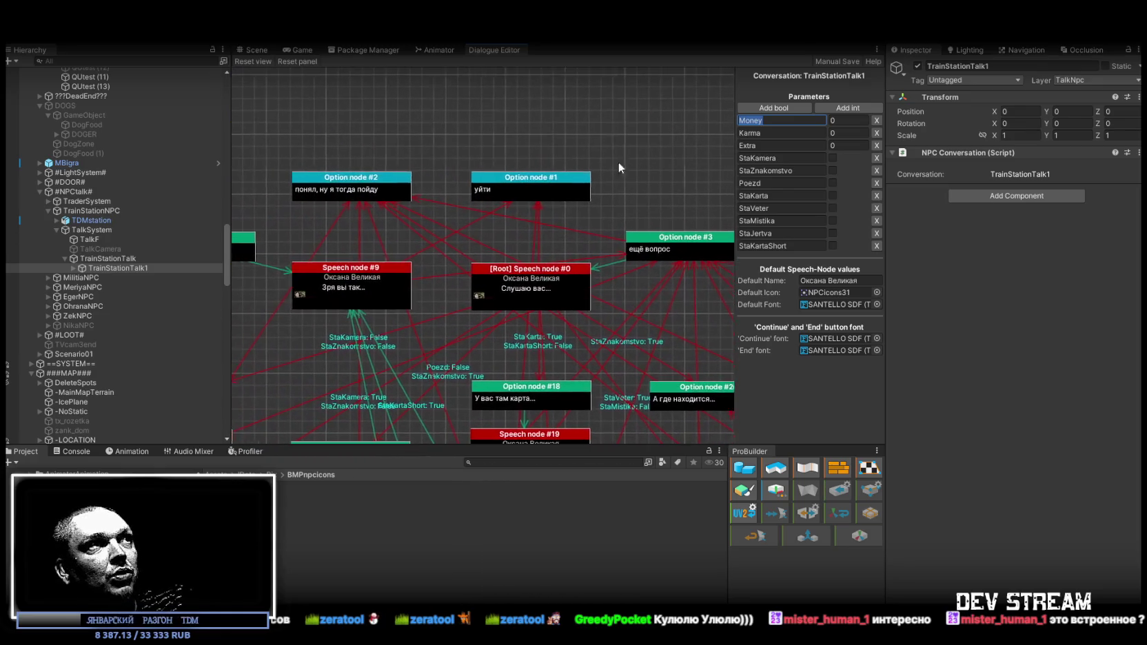
pyautogui.moveTo(336, 241); pyautogui.dragTo(446, 175)
pyautogui.moveTo(563, 255); pyautogui.dragTo(420, 235)
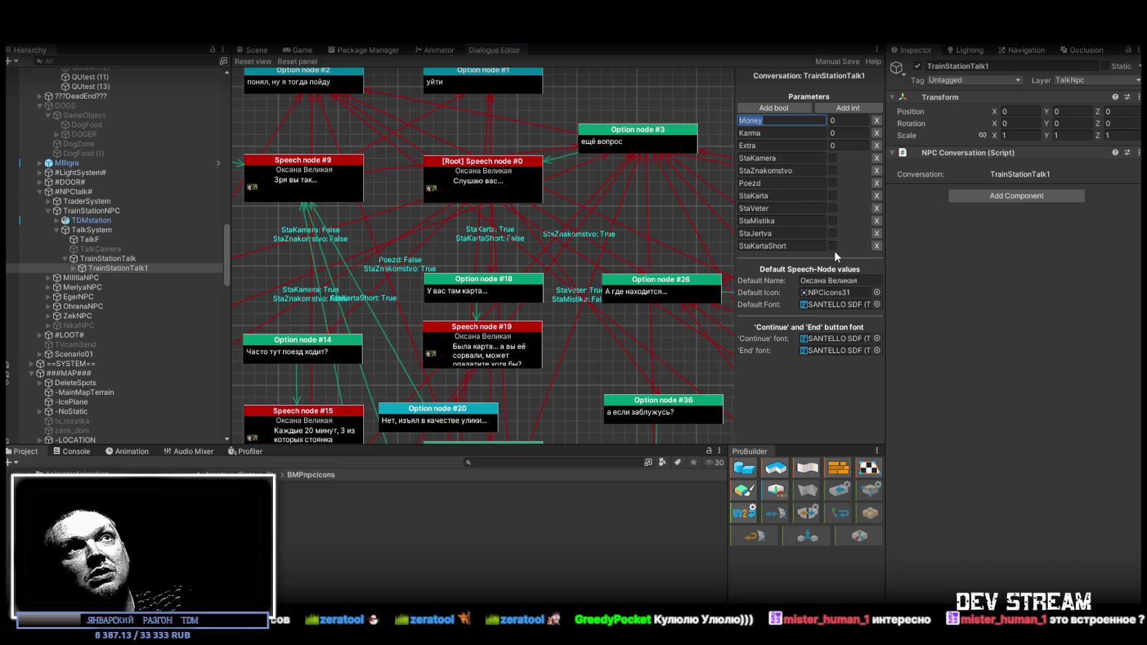
pyautogui.moveTo(553, 356); pyautogui.dragTo(623, 301)
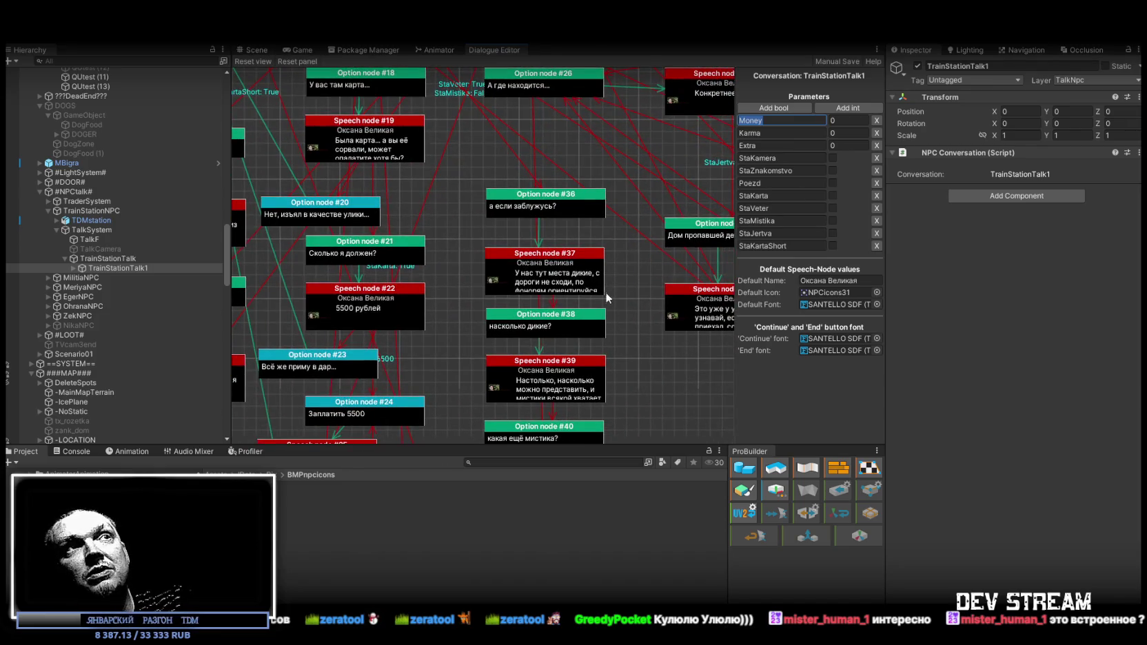
# Scroll the Hierarchy back to the top and collapse the ###TRG### group
pyautogui.scroll(10, 131, 200)
pyautogui.scroll(10, 133, 228)
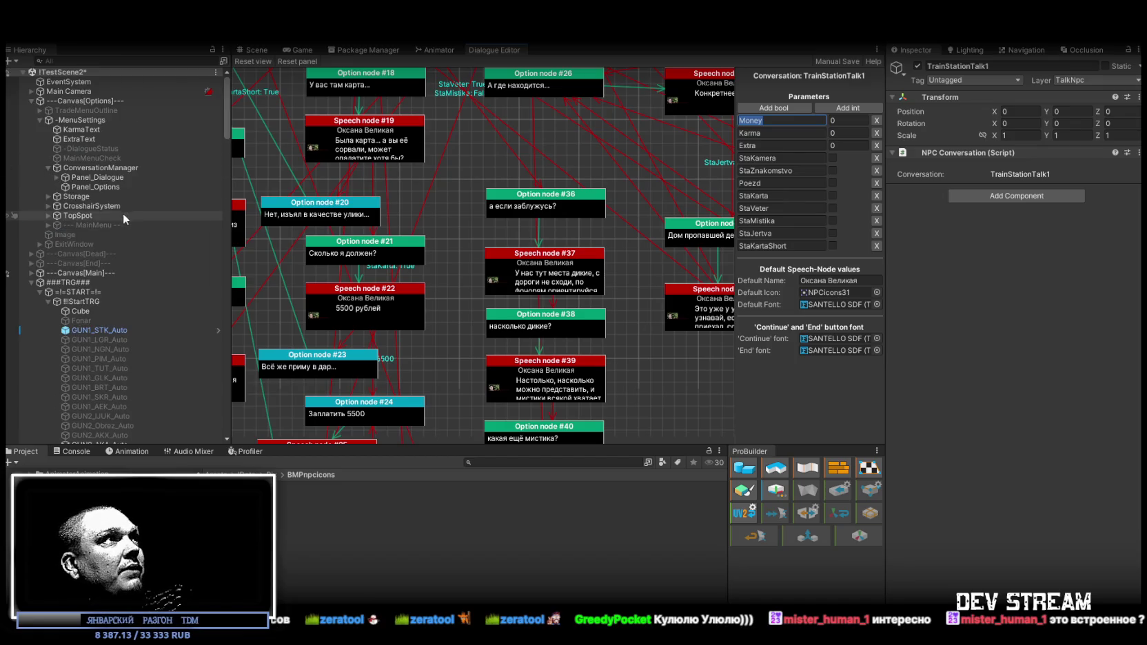
pyautogui.click(31, 282)
# Select the -MenuSettings object in the Hierarchy
pyautogui.click(84, 120)
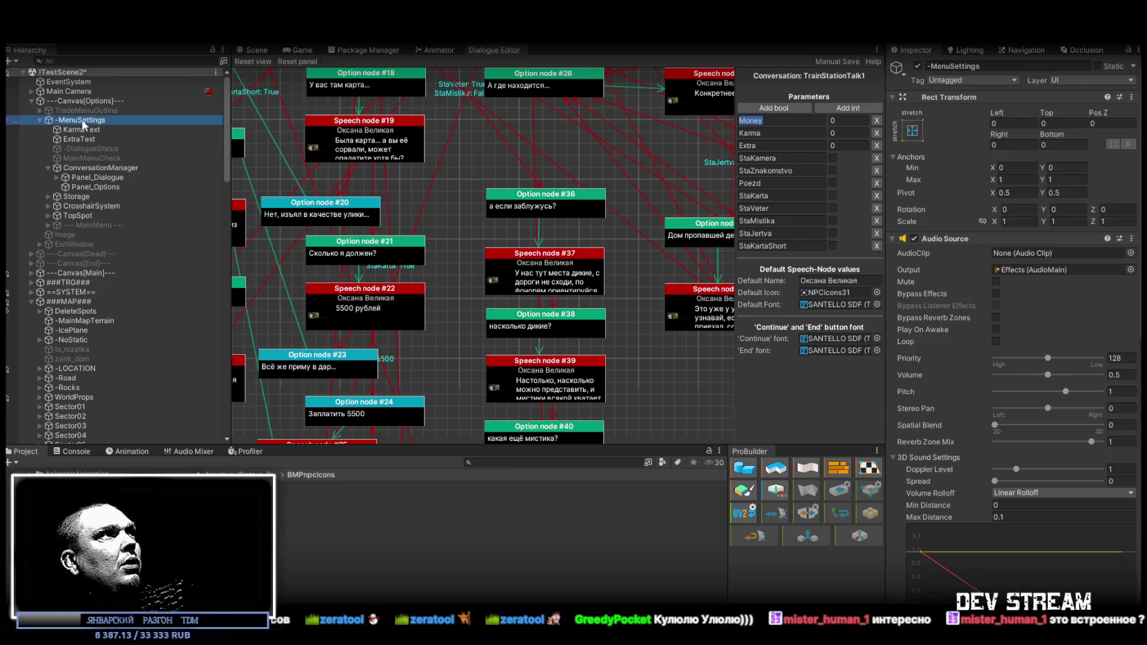
pyautogui.click(79, 110)
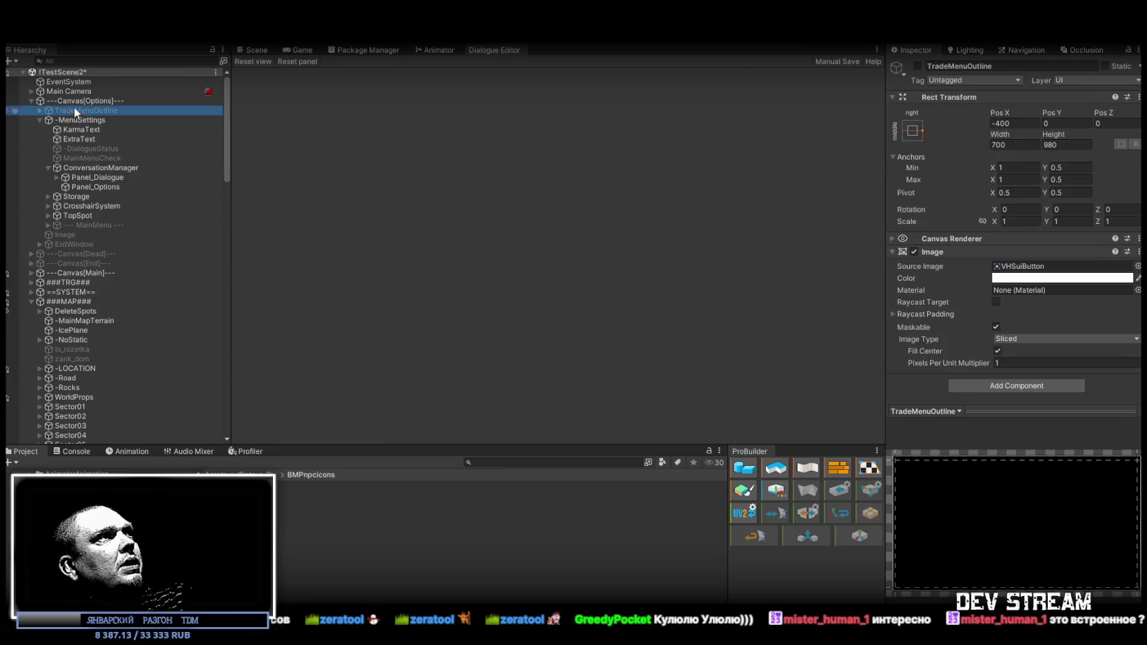
pyautogui.click(81, 122)
# Expand the Global Int Manager (Money 20, Karma 200) and Dialogue Global Parameter components
pyautogui.scroll(-15, 997, 385)
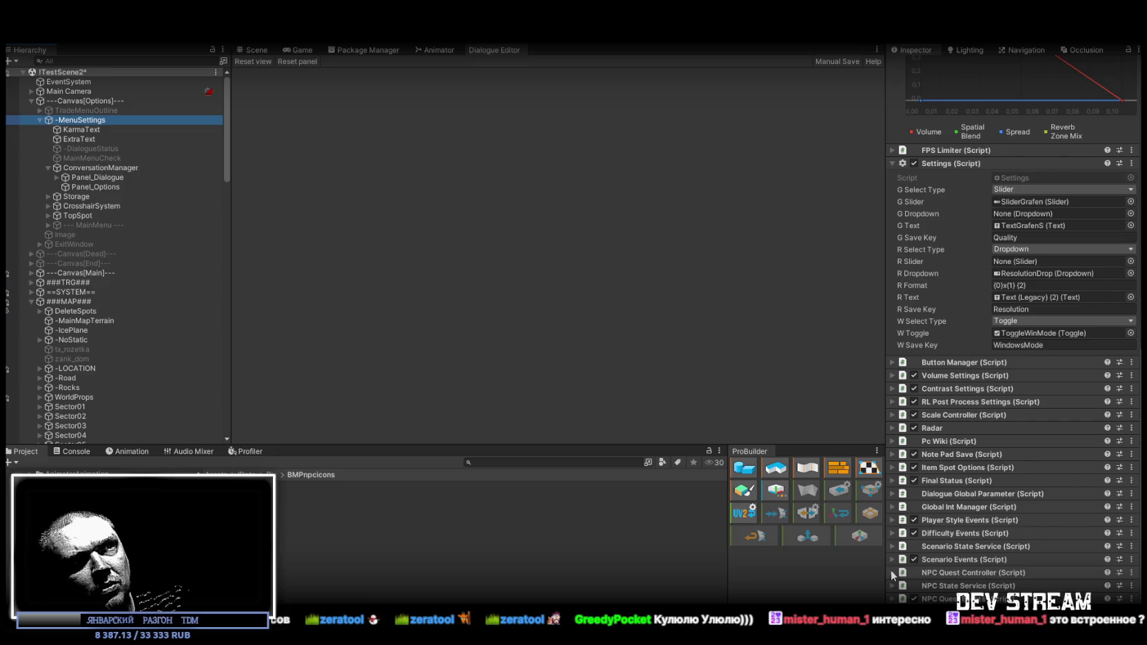
pyautogui.click(889, 508)
pyautogui.scroll(-5, 1068, 482)
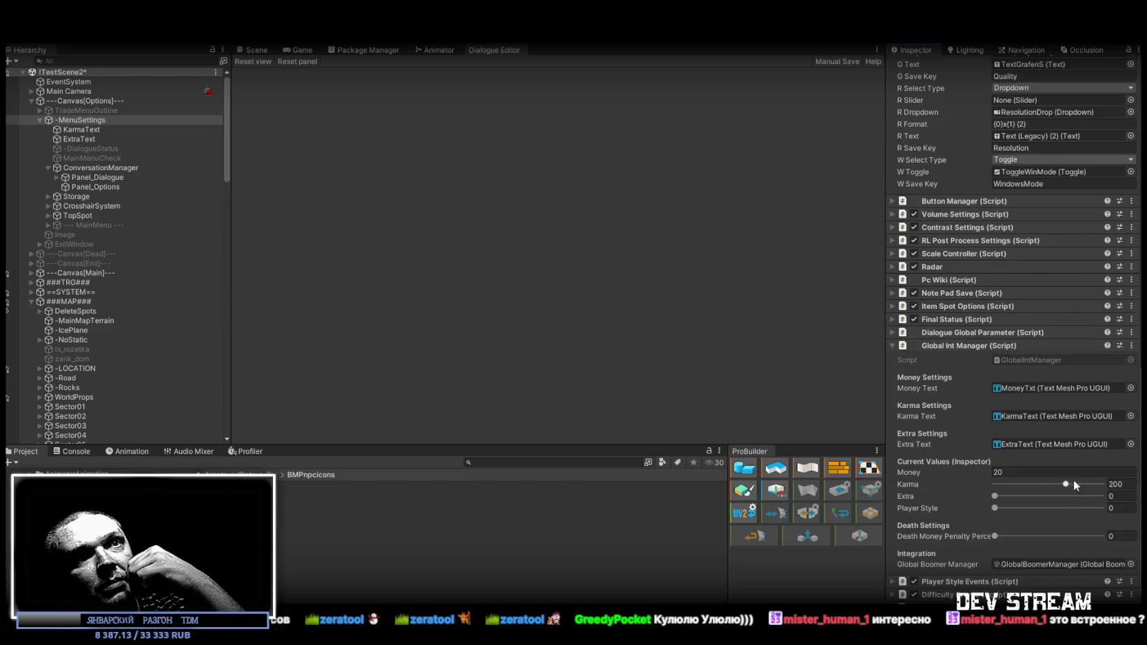
pyautogui.scroll(-2, 1027, 327)
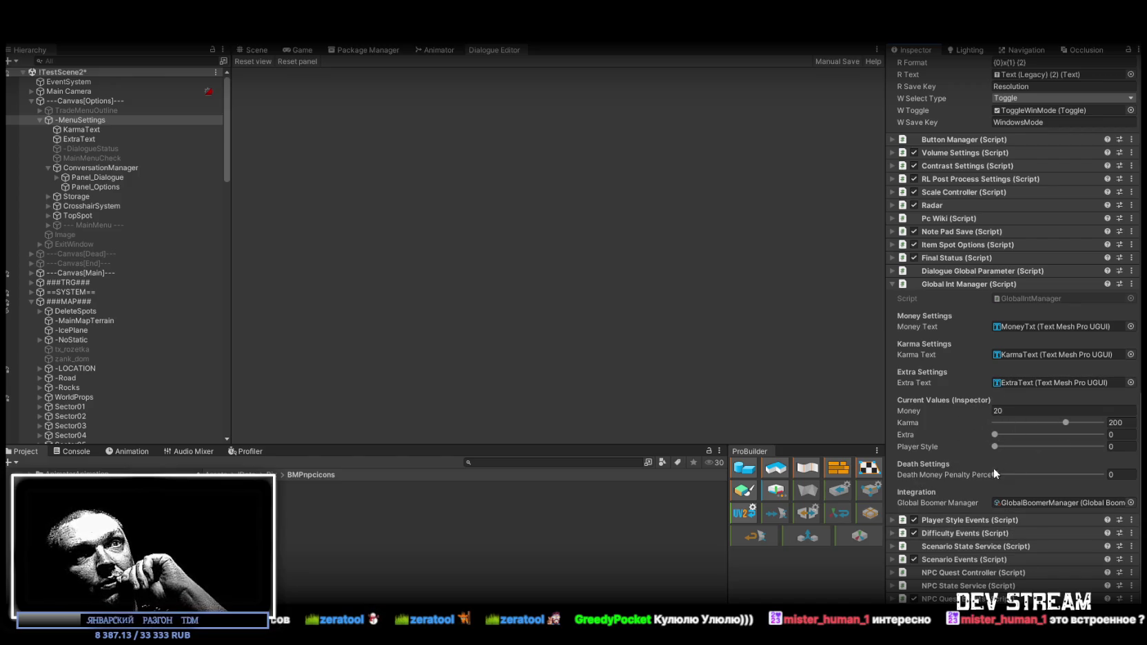
pyautogui.scroll(3, 992, 477)
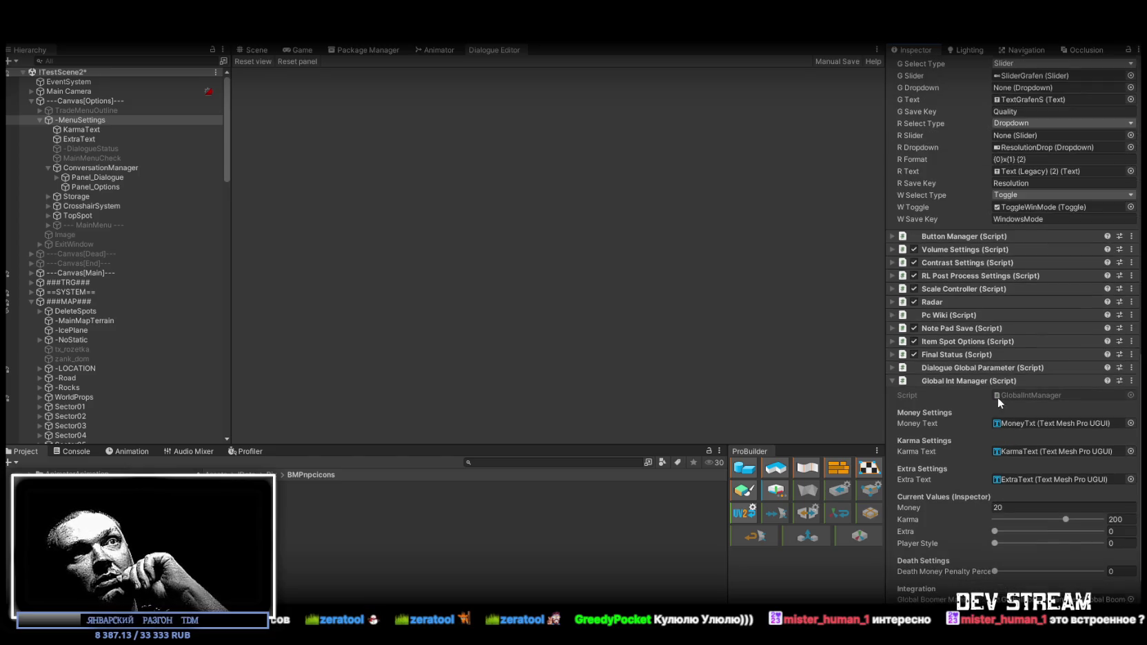
pyautogui.click(891, 367)
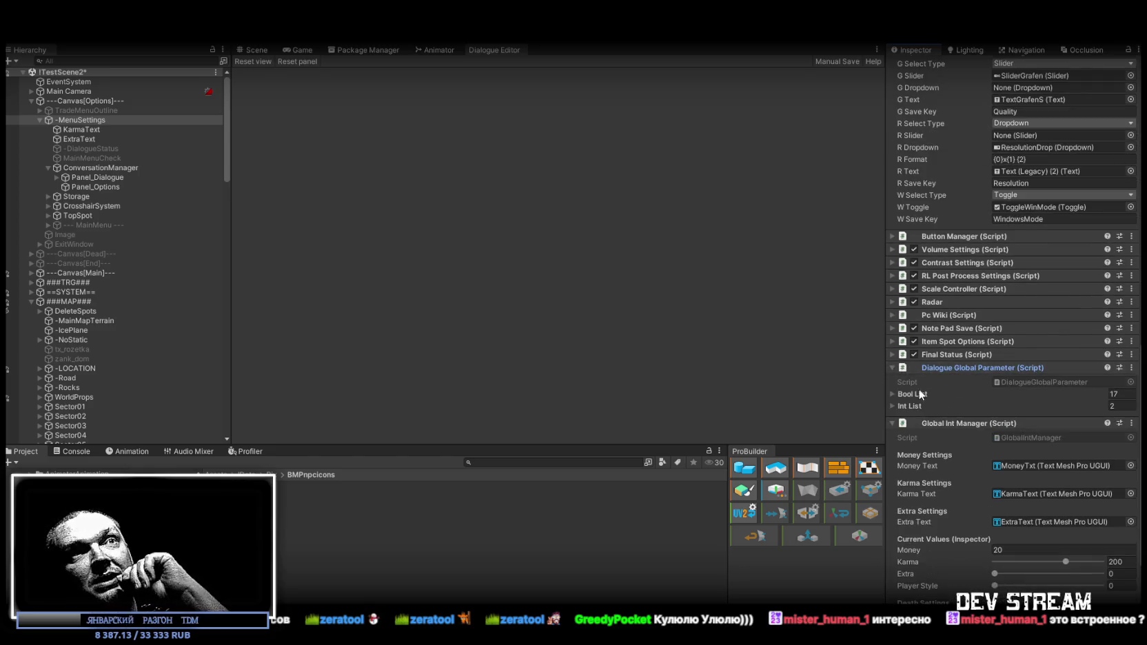
# Review the Bool List entries, then collapse the Dialogue Global Parameter component
pyautogui.click(892, 394)
pyautogui.scroll(-10, 1040, 412)
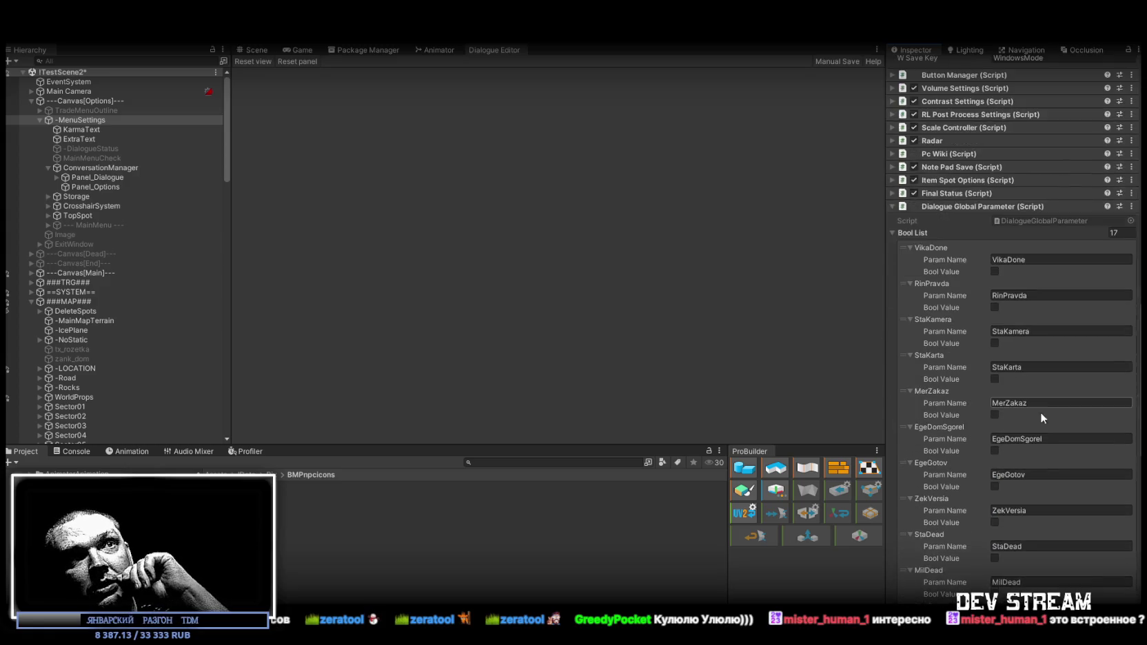
pyautogui.scroll(-5, 1035, 350)
pyautogui.scroll(15, 1010, 410)
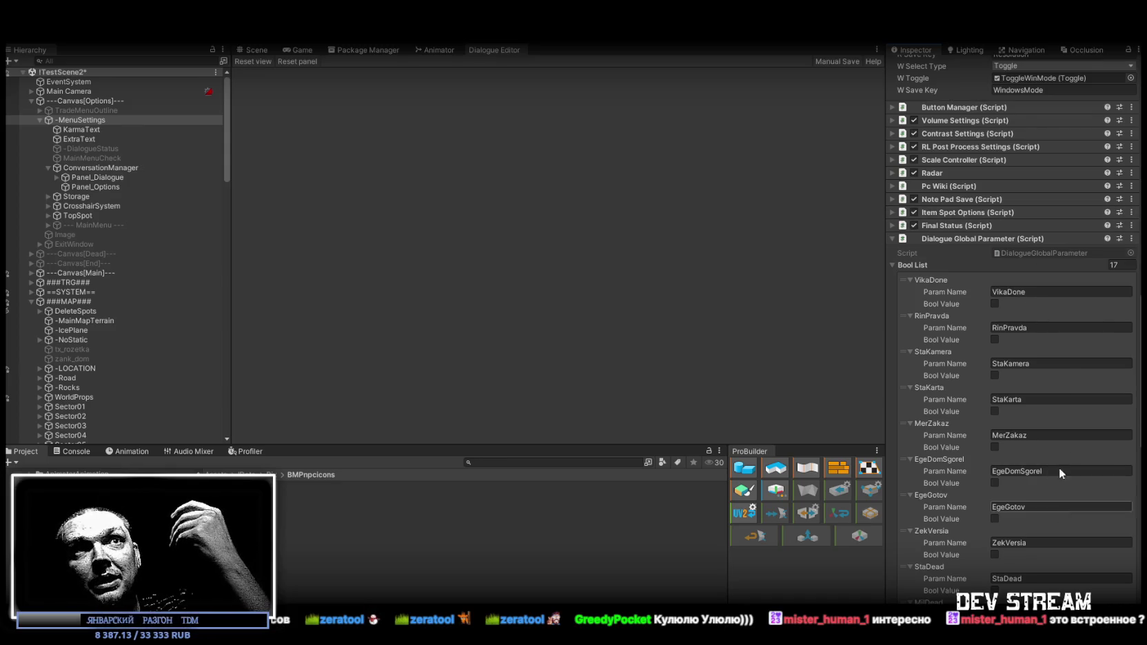
pyautogui.click(891, 238)
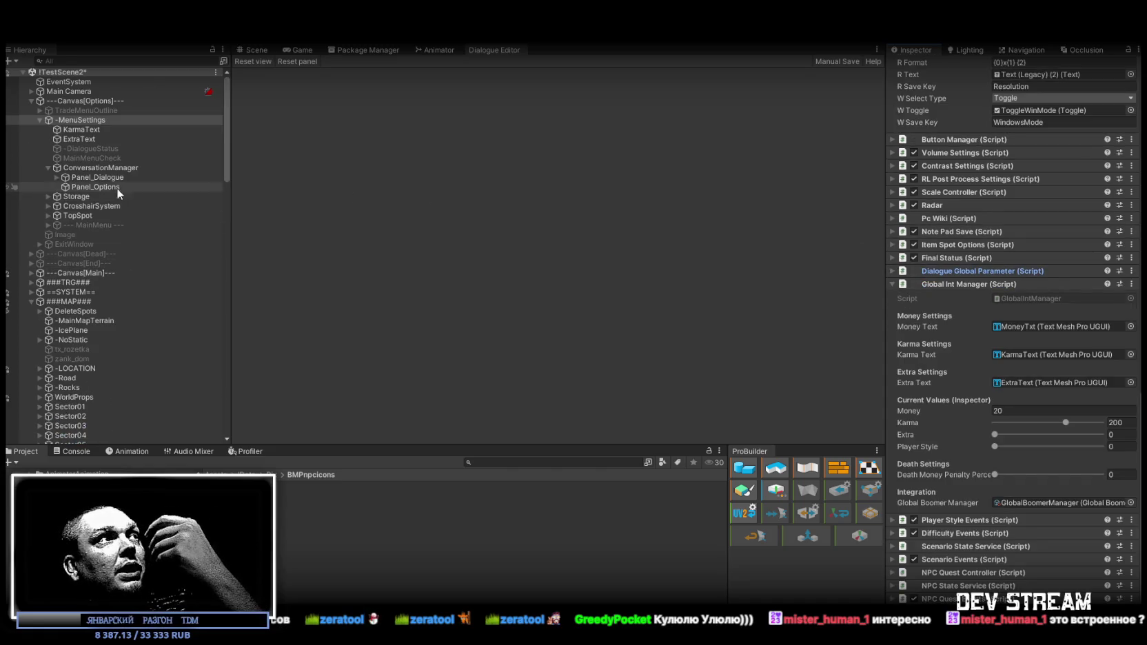
# Collapse Zabori's fence pieces, expand TreesS12, and reload the cover controller forum thread
pyautogui.scroll(-5, 157, 220)
pyautogui.scroll(-5, 157, 227)
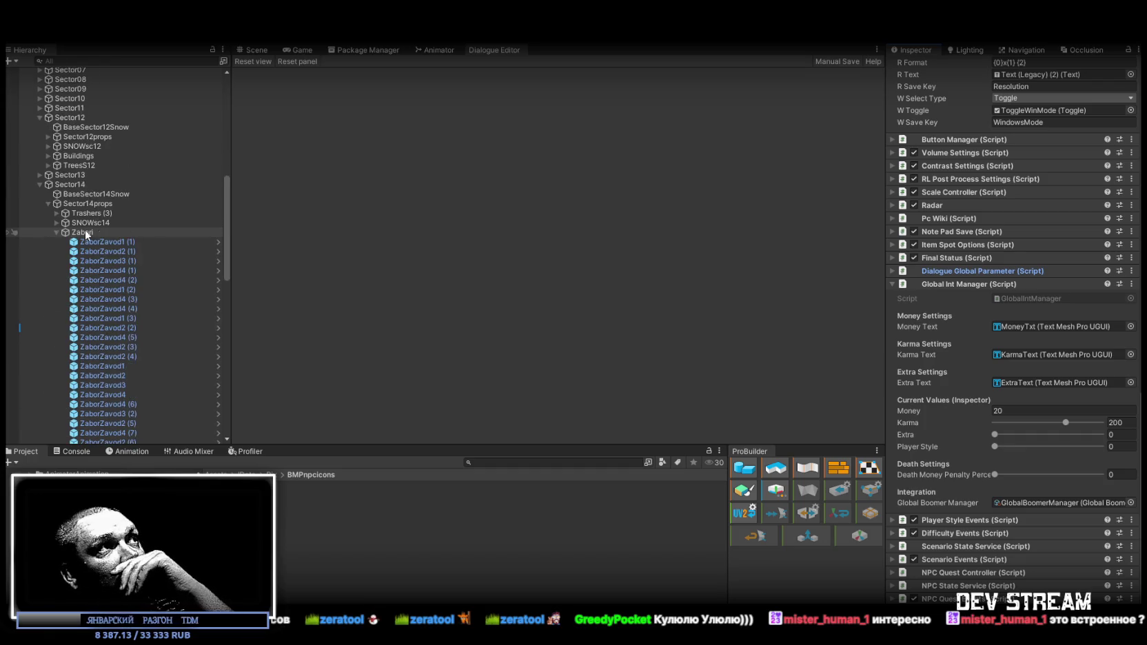
pyautogui.click(58, 233)
pyautogui.scroll(2, 123, 250)
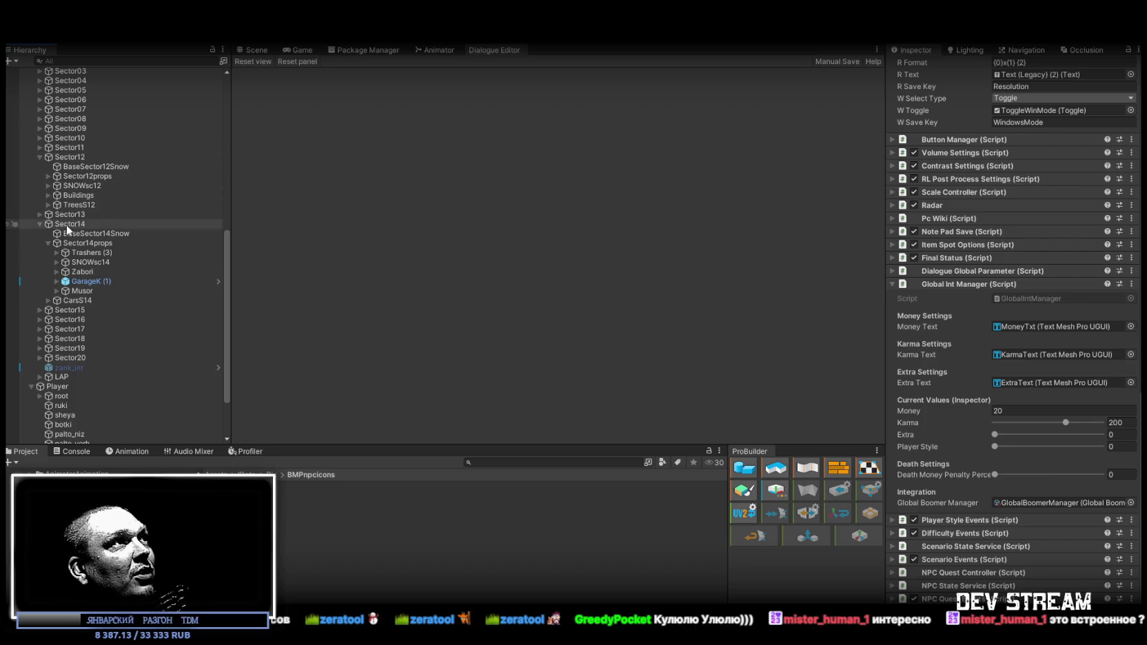
pyautogui.click(48, 204)
pyautogui.scroll(10, 69, 200)
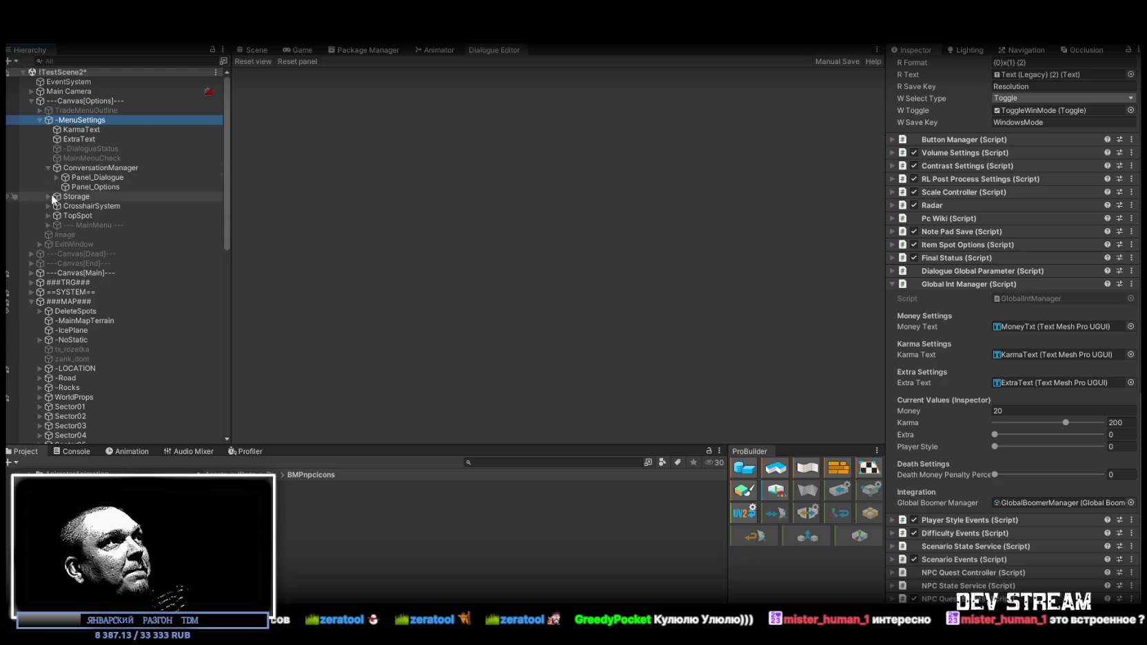
pyautogui.scroll(-5, 50, 214)
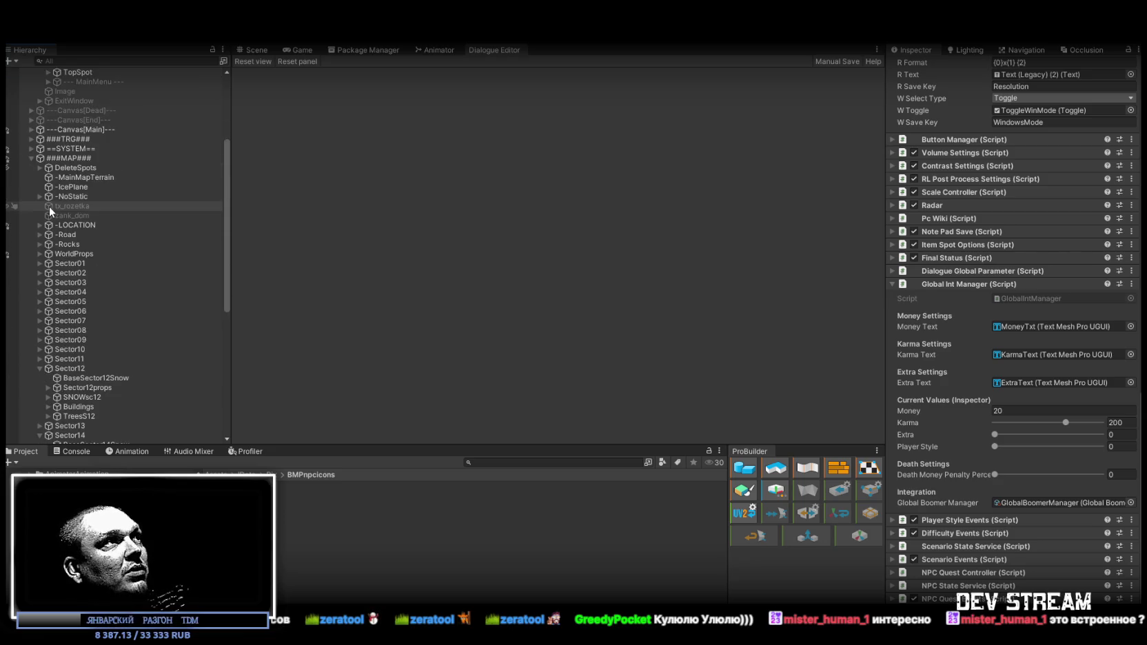
pyautogui.scroll(-6, 61, 221)
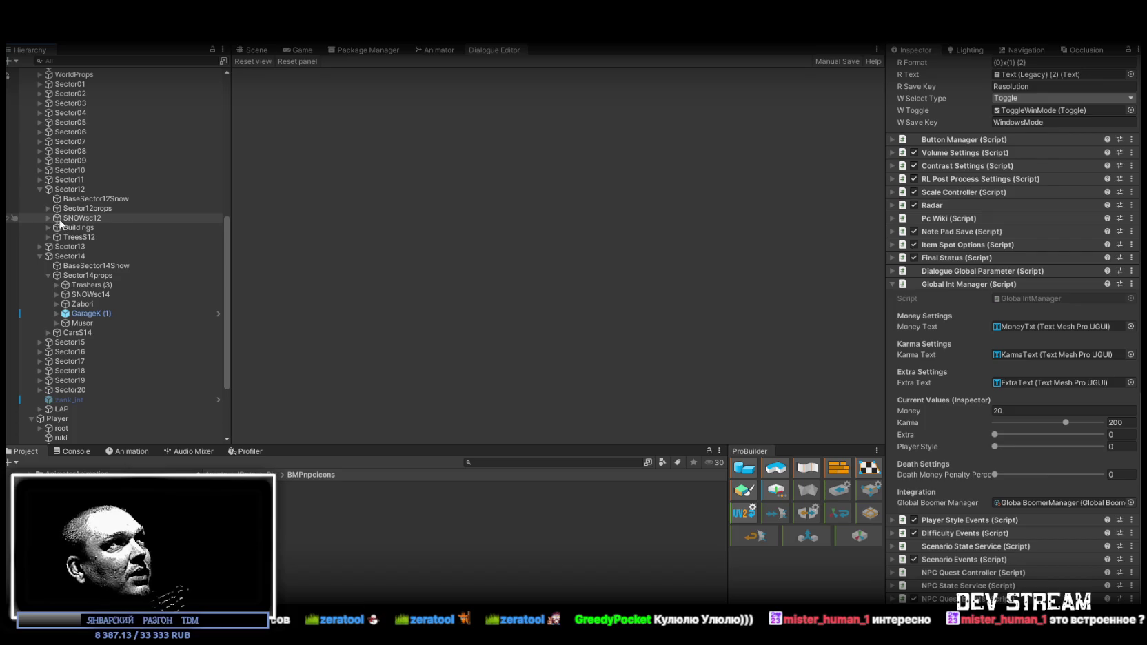
pyautogui.scroll(-3, 49, 216)
pyautogui.scroll(-2, 48, 216)
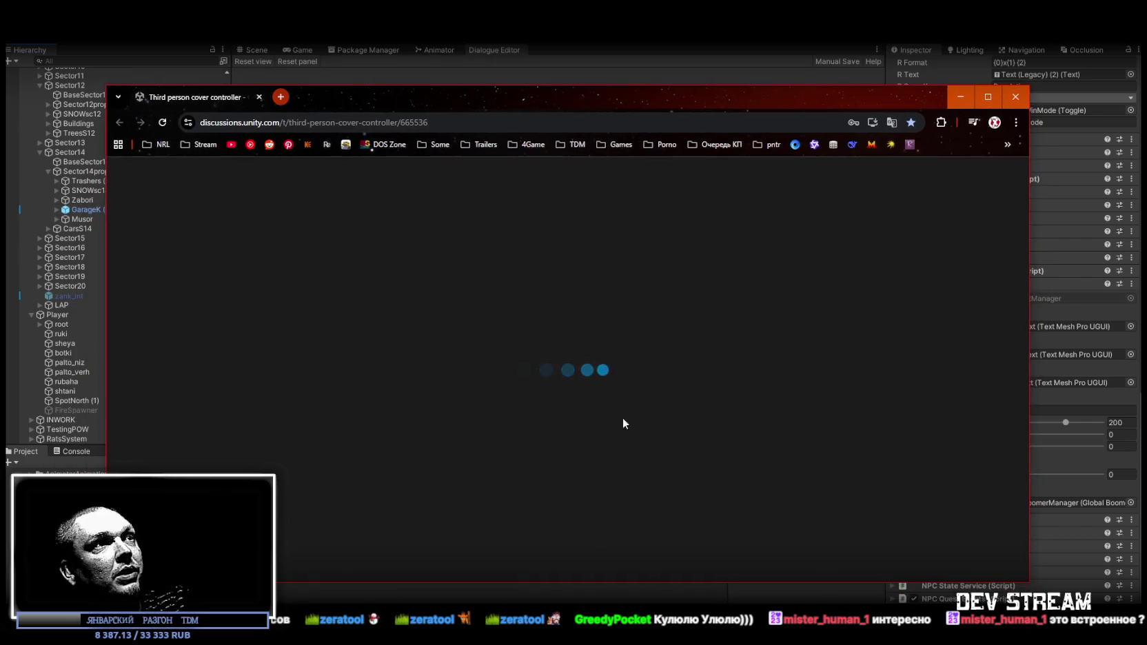
pyautogui.click(162, 122)
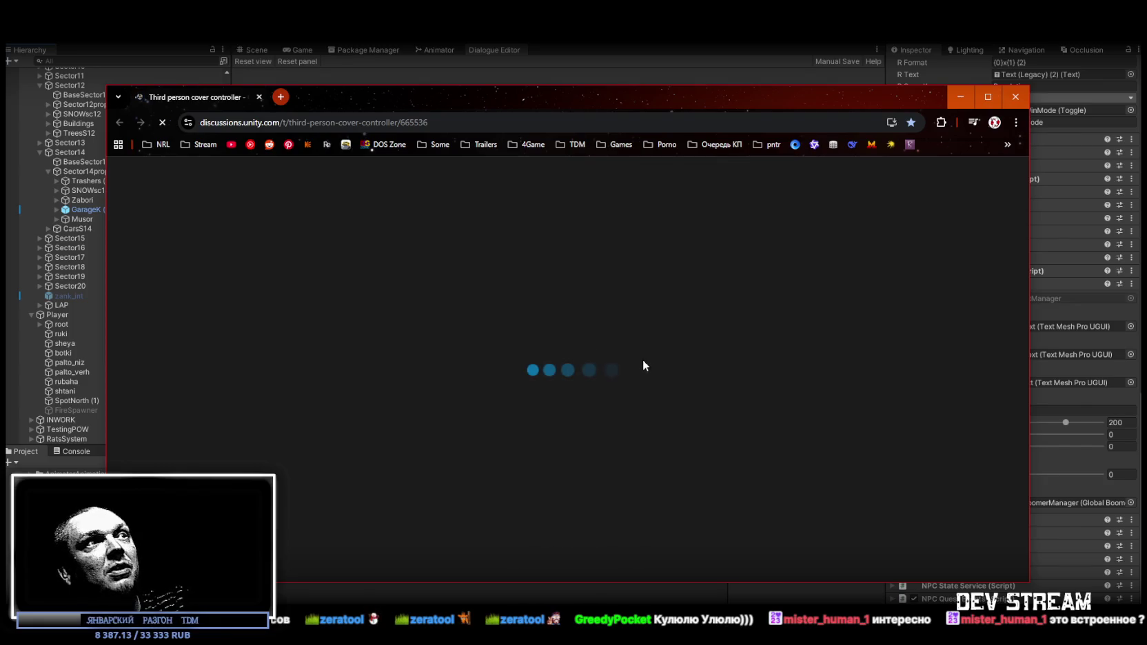
# Nudge the browser window upward, then switch back to the Unity editor
pyautogui.moveTo(502, 99)
pyautogui.mouseDown()
pyautogui.moveTo(508, 75)
pyautogui.moveTo(516, 83)
pyautogui.mouseUp()
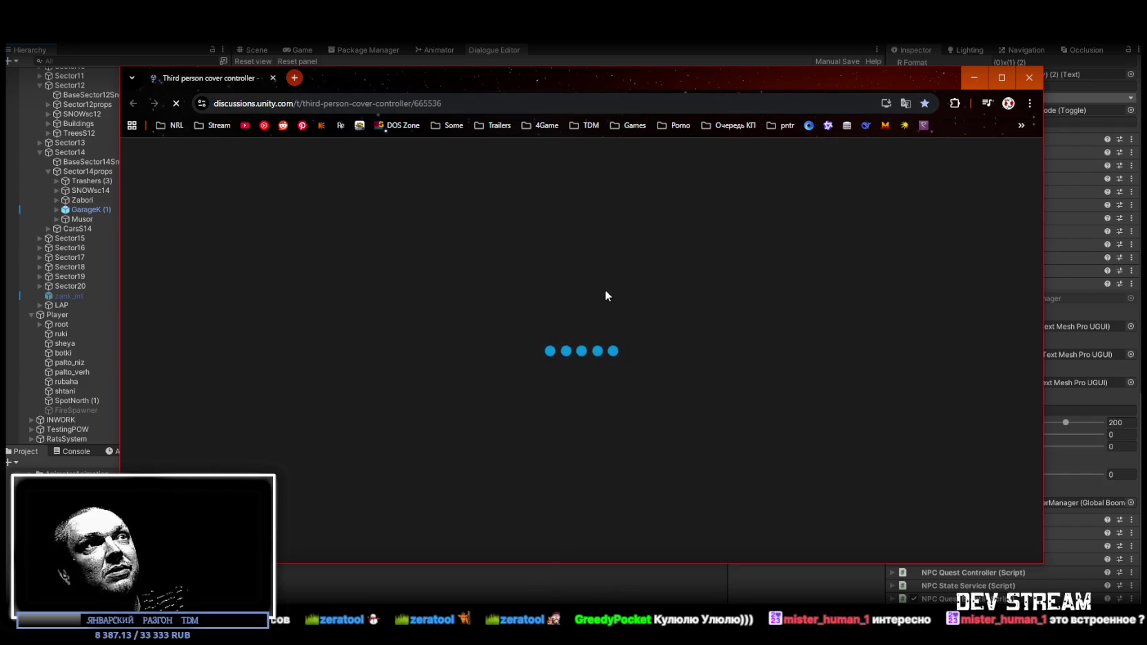
pyautogui.moveTo(363, 73)
pyautogui.mouseDown()
pyautogui.moveTo(359, 60)
pyautogui.moveTo(372, 74)
pyautogui.mouseUp()
pyautogui.hotkey('alt', 'Tab')
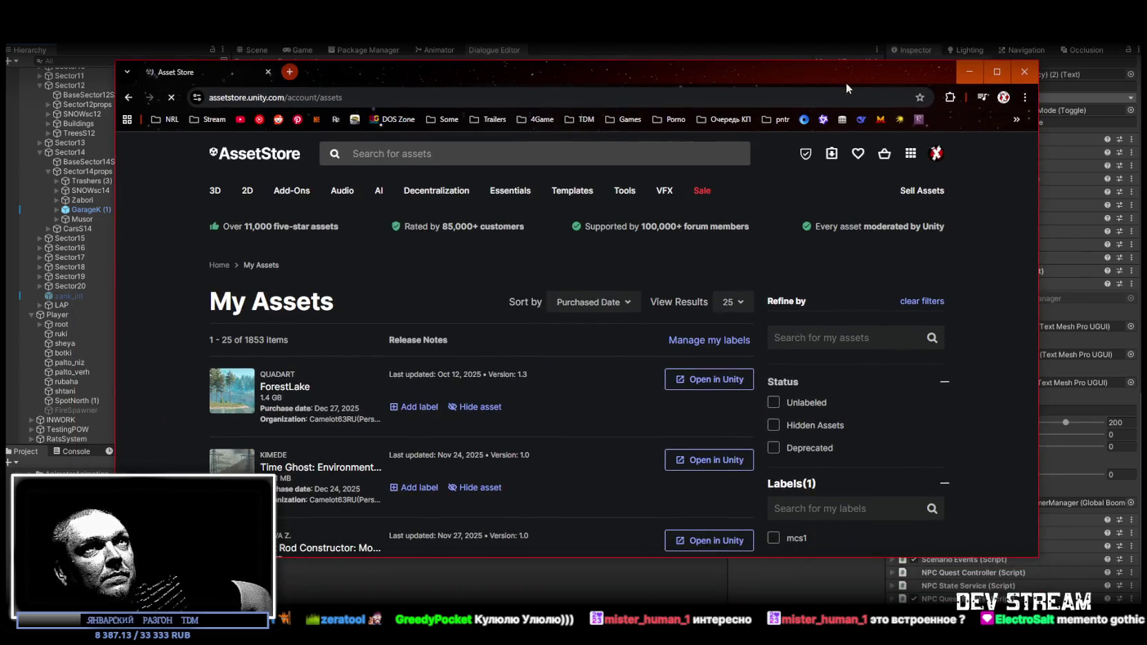
# Maximize the browser and filter My Assets by the 'dialogue' label
pyautogui.doubleClick(818, 51)
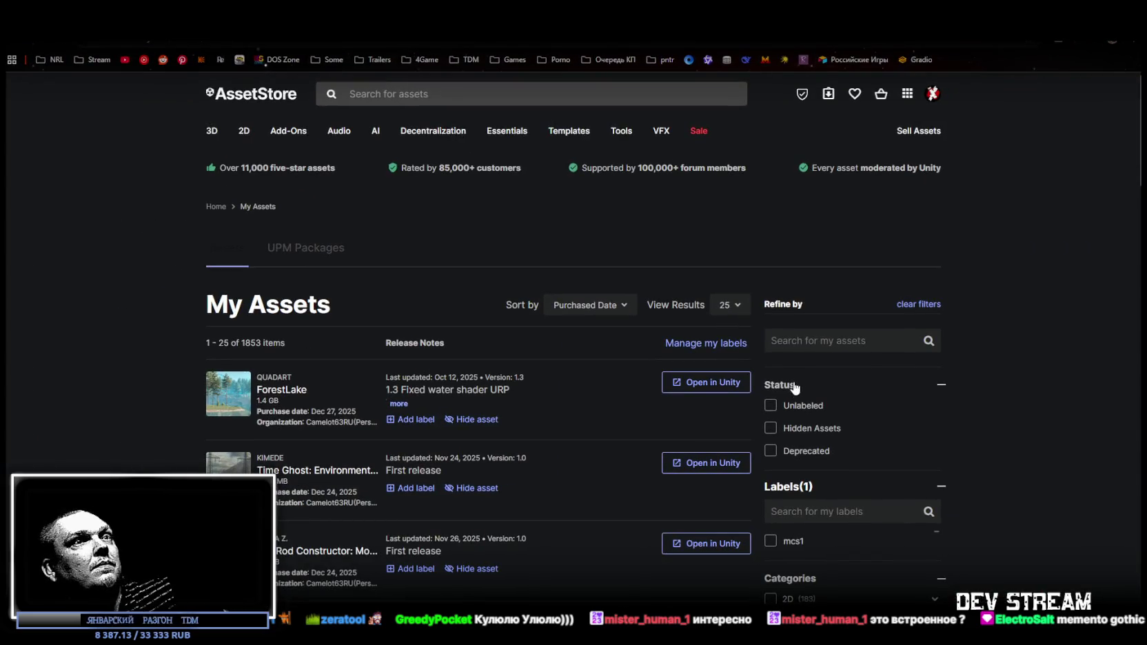
pyautogui.click(890, 326)
pyautogui.scroll(-2, 857, 345)
pyautogui.scroll(2, 857, 256)
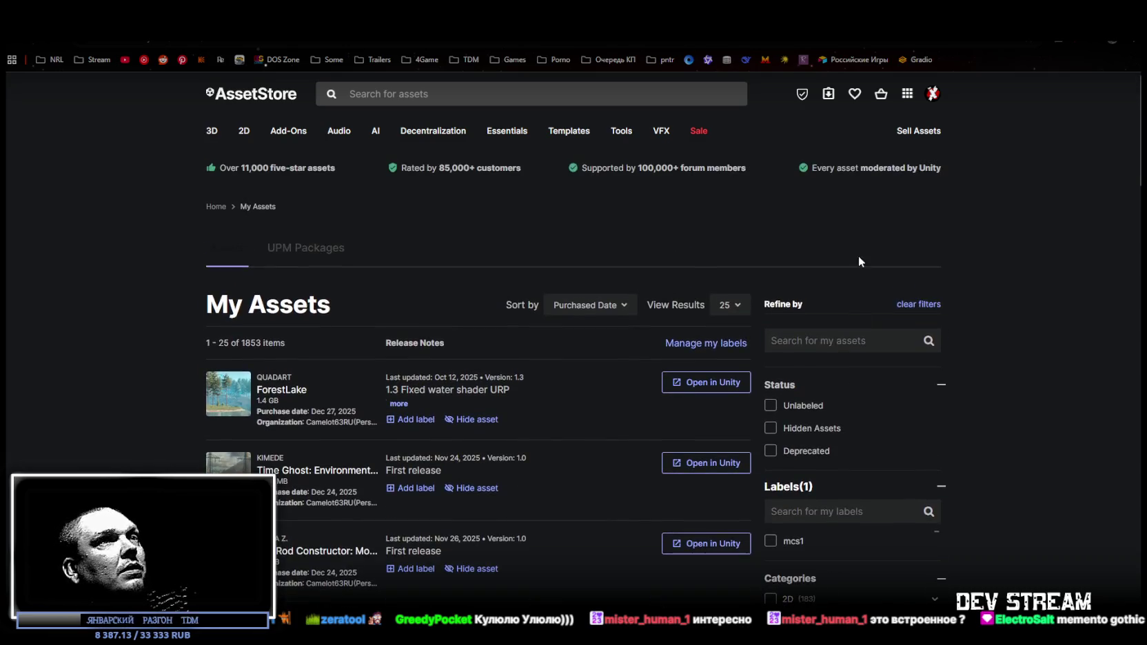
pyautogui.click(834, 341)
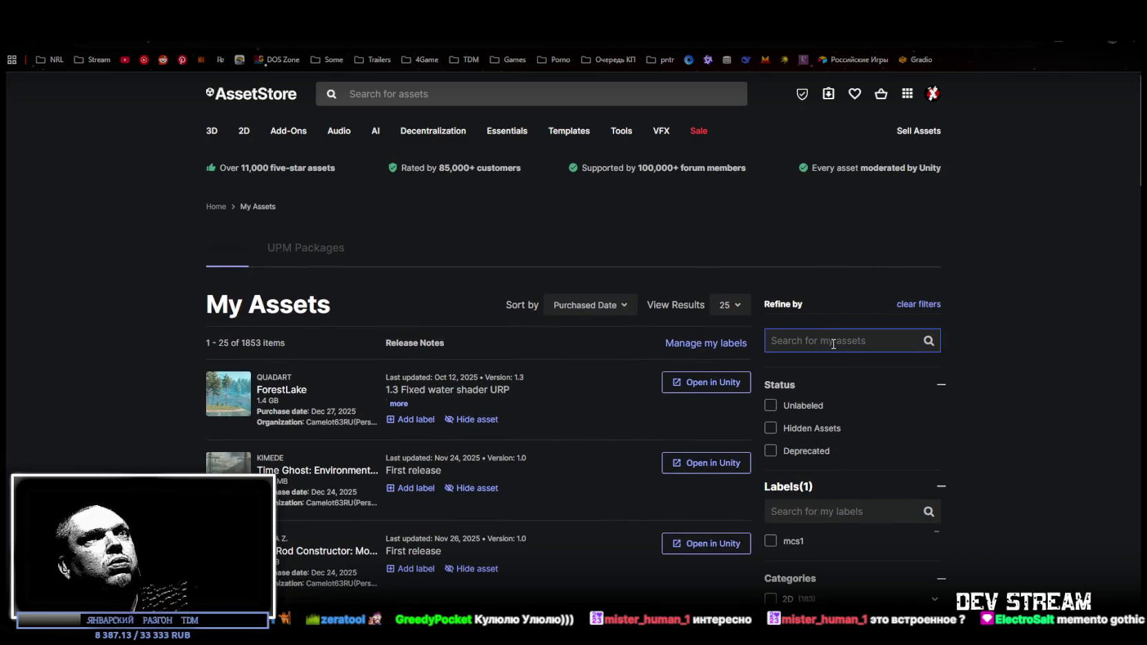
pyautogui.write('d')
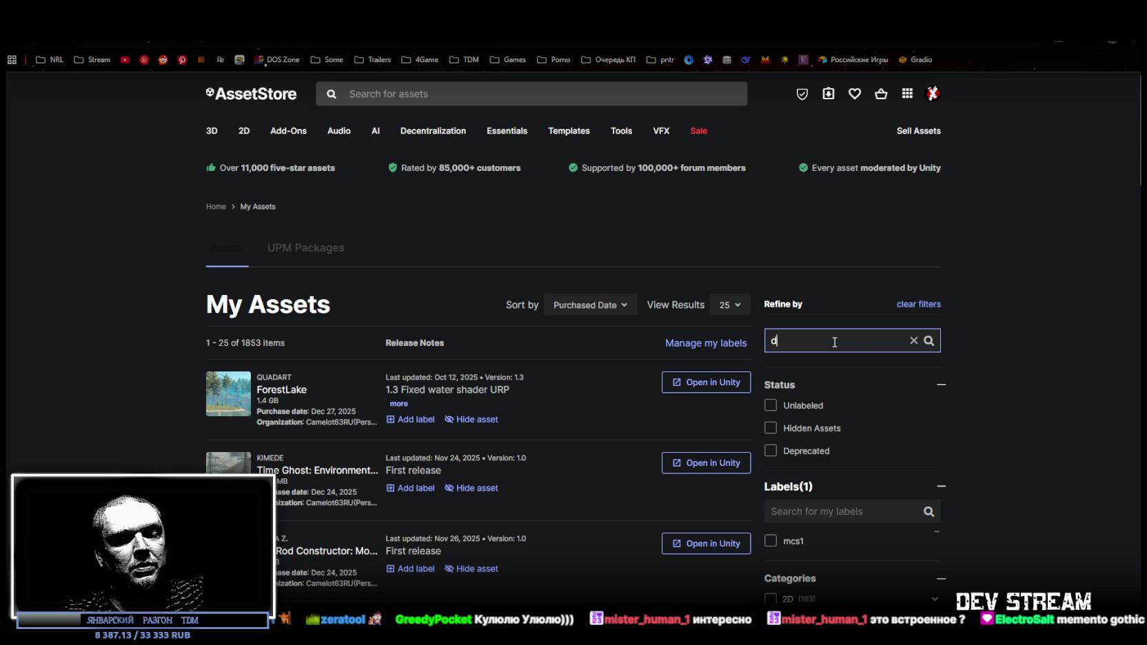
pyautogui.write('ialogue')
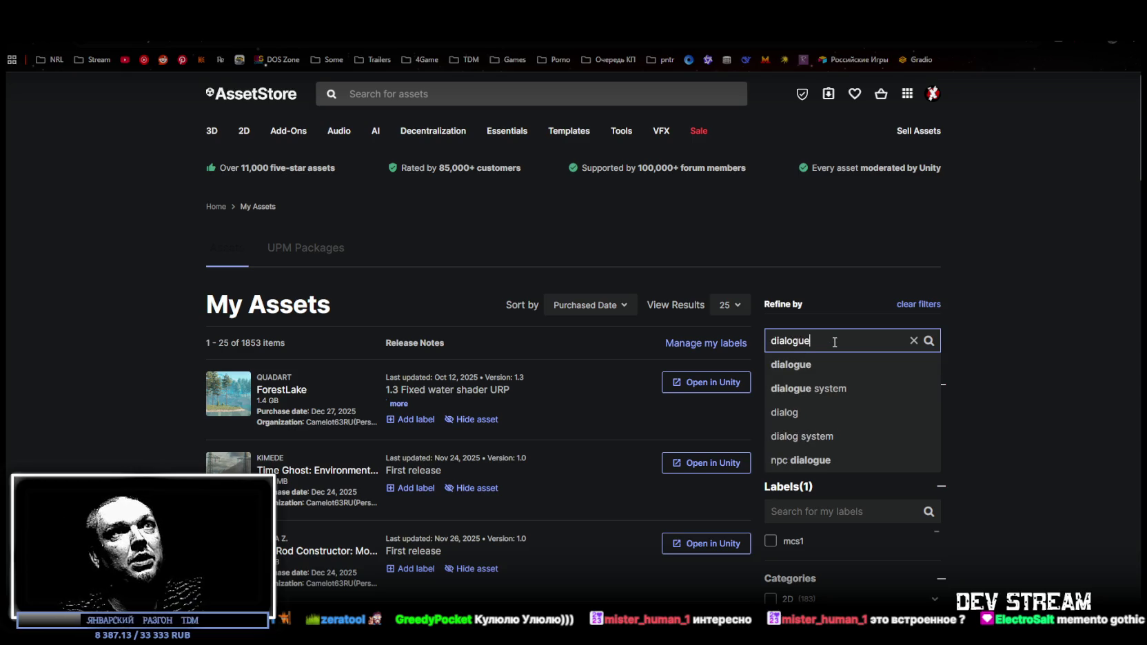
pyautogui.click(817, 365)
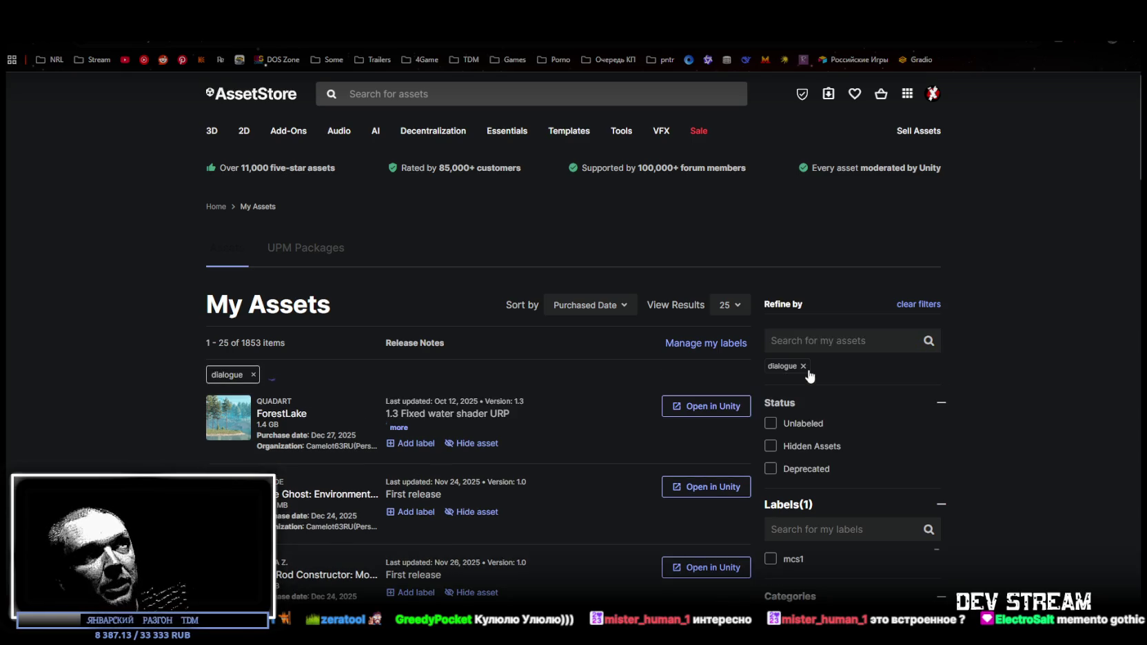
# Scroll through both pages of the 40 dialogue results and back up to Meet and Talk
pyautogui.scroll(-10, 173, 319)
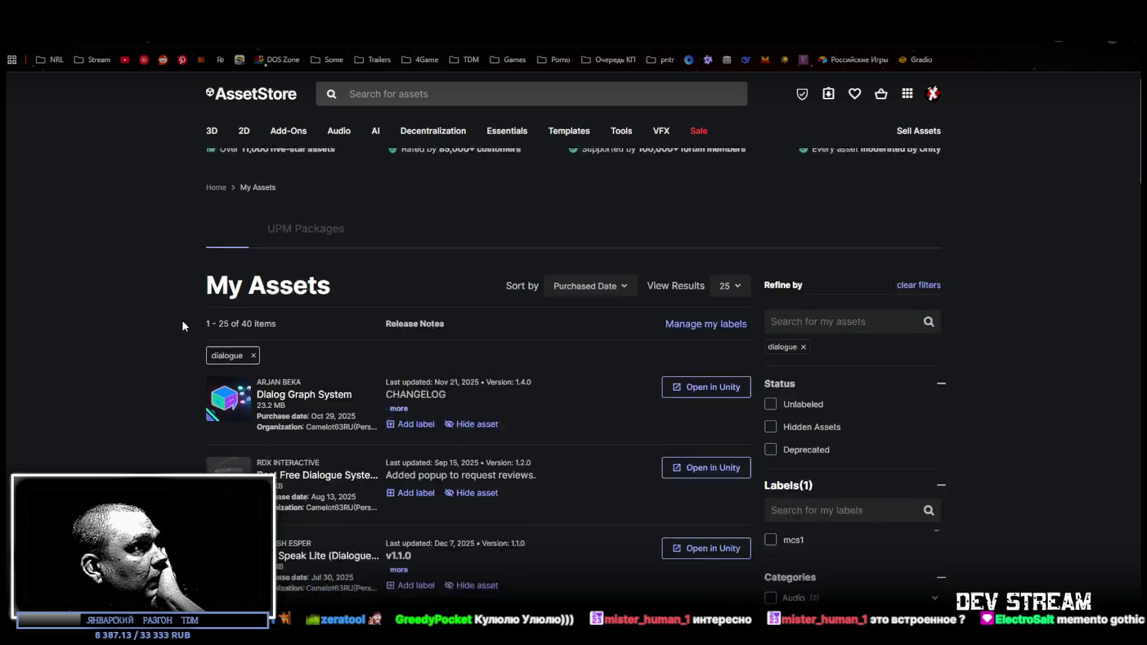
pyautogui.scroll(-15, 169, 316)
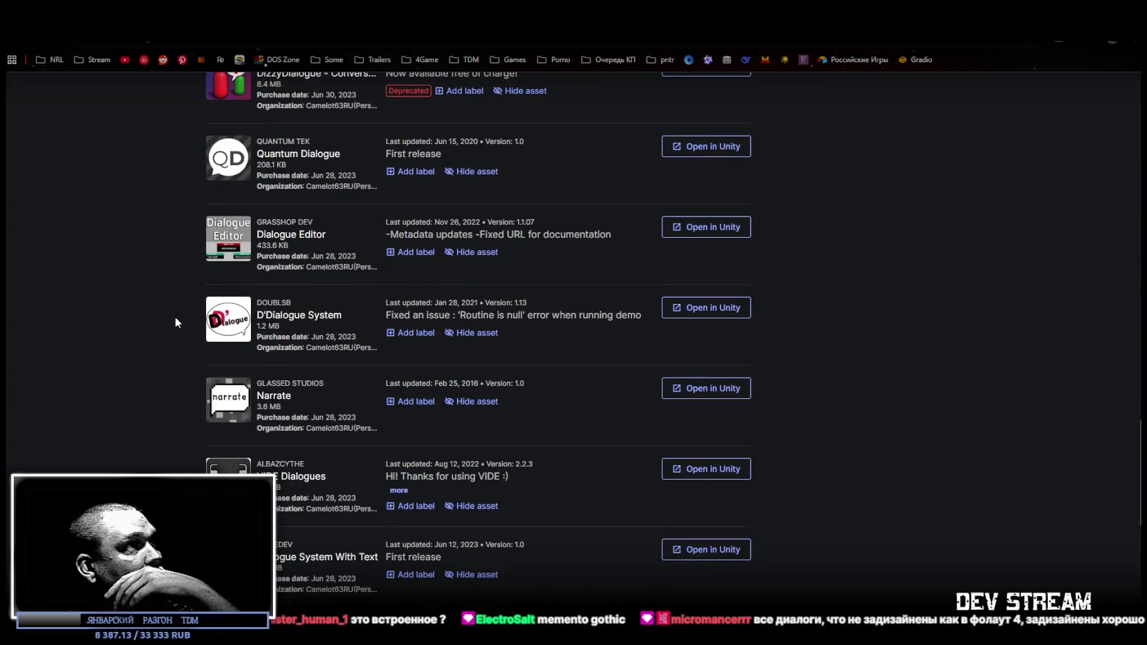
pyautogui.scroll(-5, 178, 322)
pyautogui.click(502, 408)
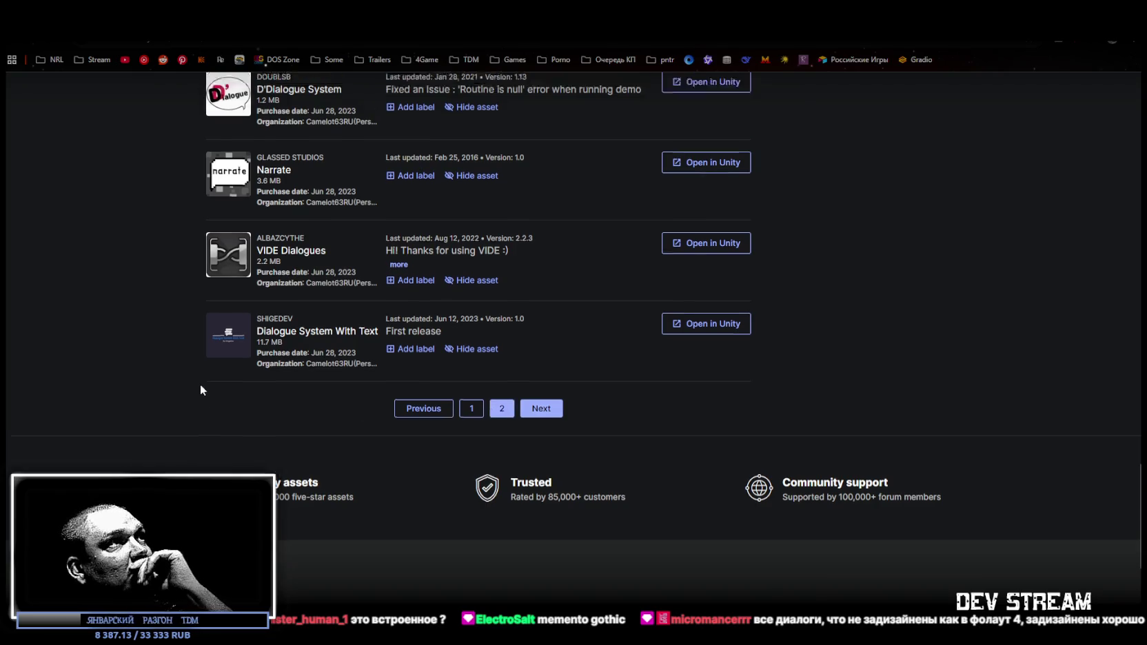
pyautogui.scroll(15, 201, 390)
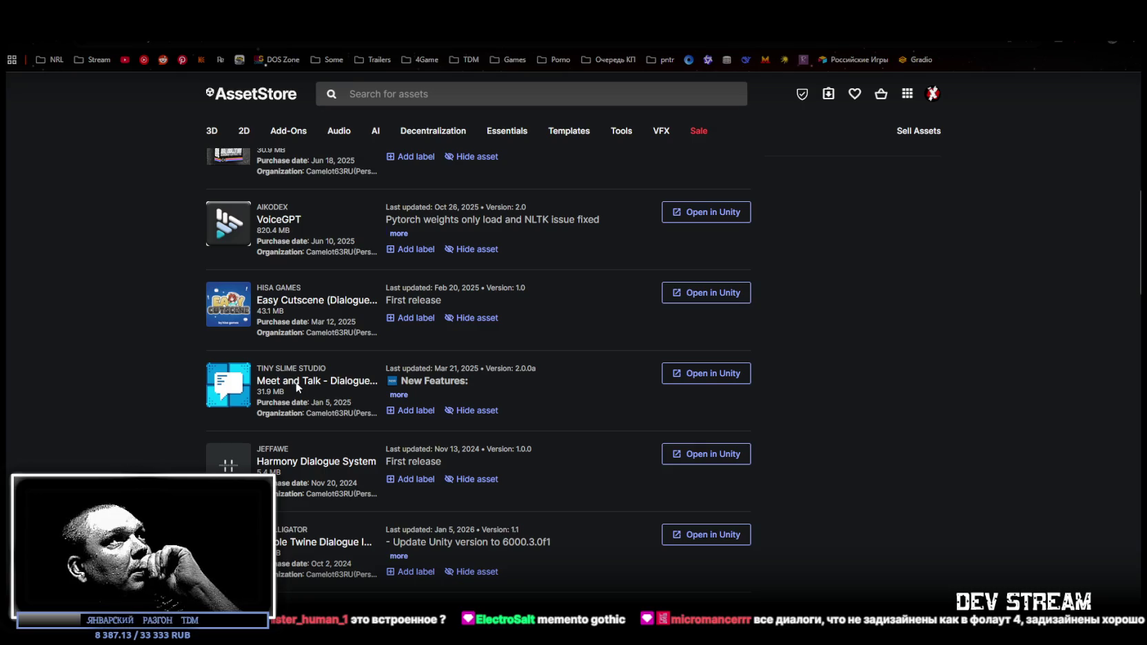
# Open the full Meet and Talk Dialogue System product page from its quick preview
pyautogui.click(296, 381)
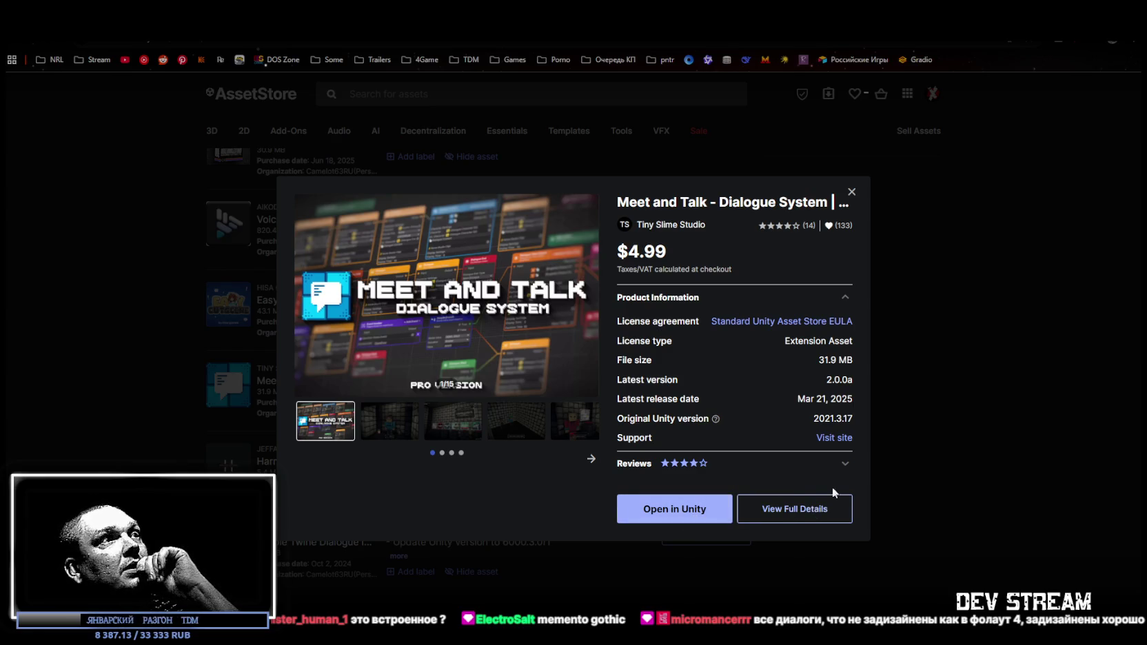
pyautogui.click(695, 180)
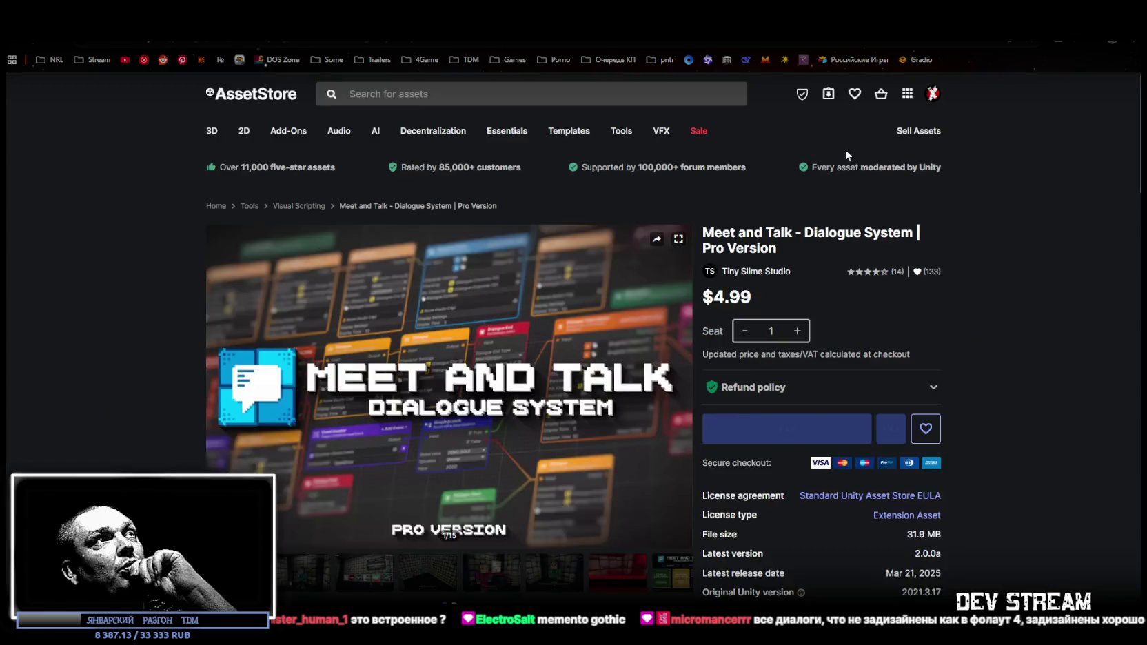
pyautogui.scroll(-4, 485, 358)
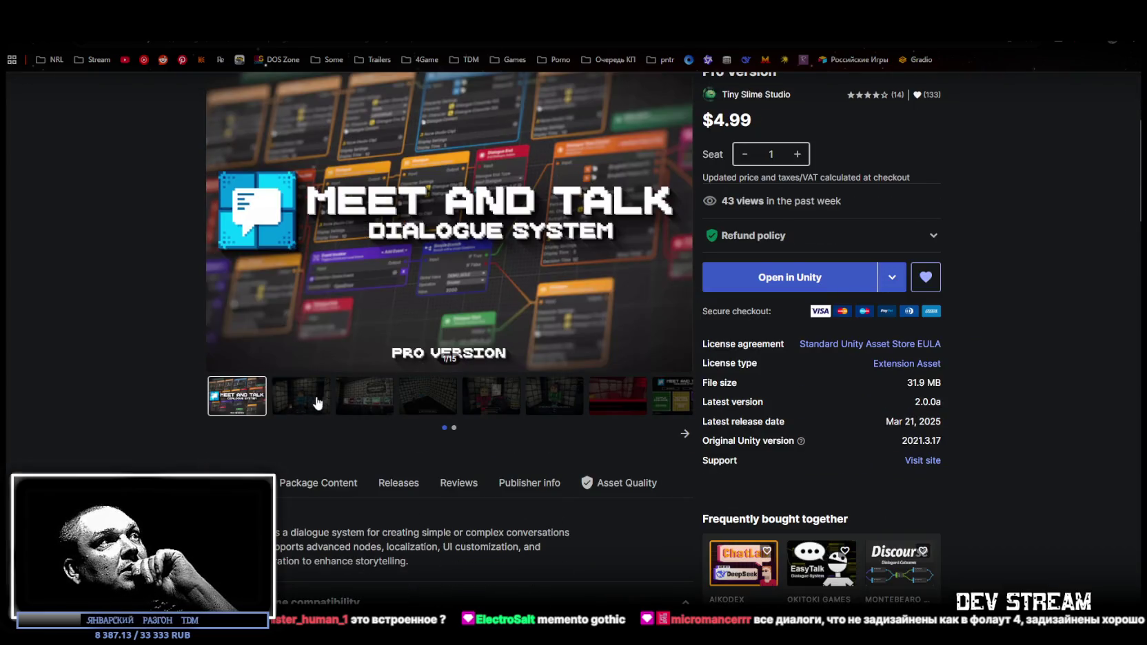
pyautogui.scroll(1, 306, 409)
# Page through gallery screenshots two to eight, ending on the title menu
pyautogui.click(299, 462)
pyautogui.scroll(1, 427, 411)
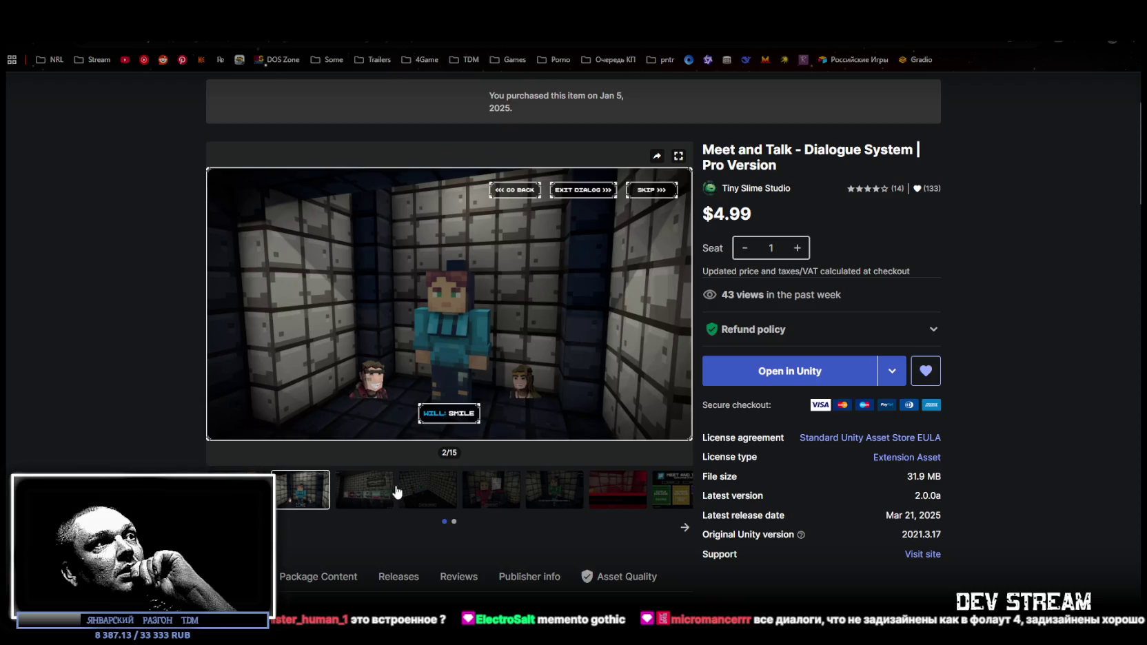
pyautogui.click(358, 494)
pyautogui.click(438, 496)
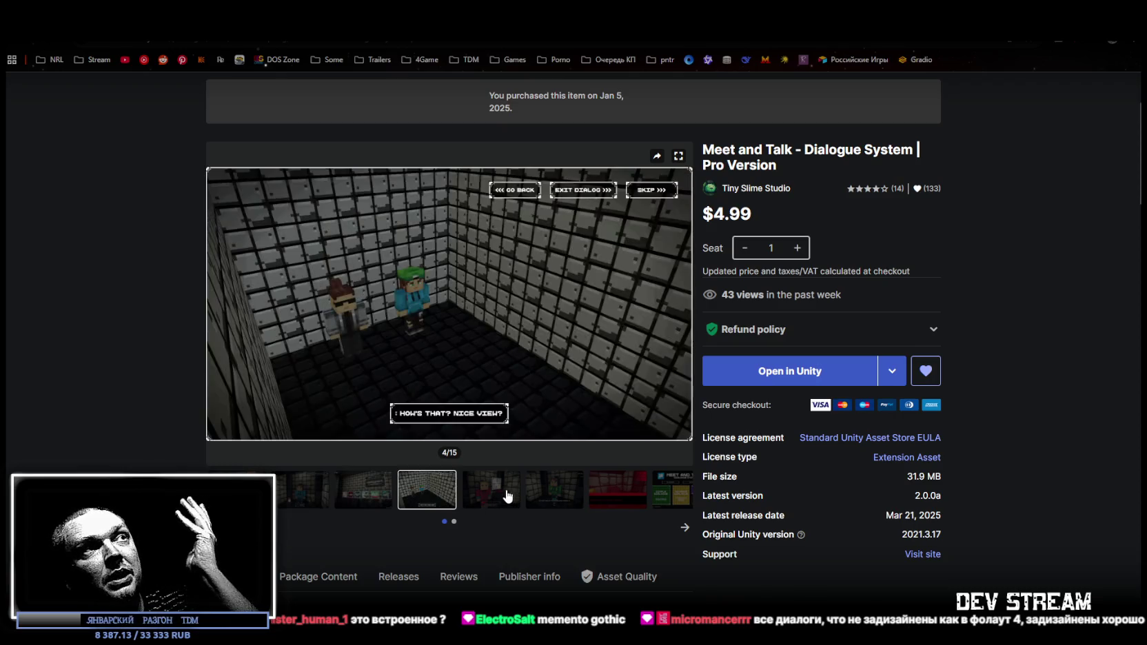
pyautogui.click(508, 500)
pyautogui.click(558, 500)
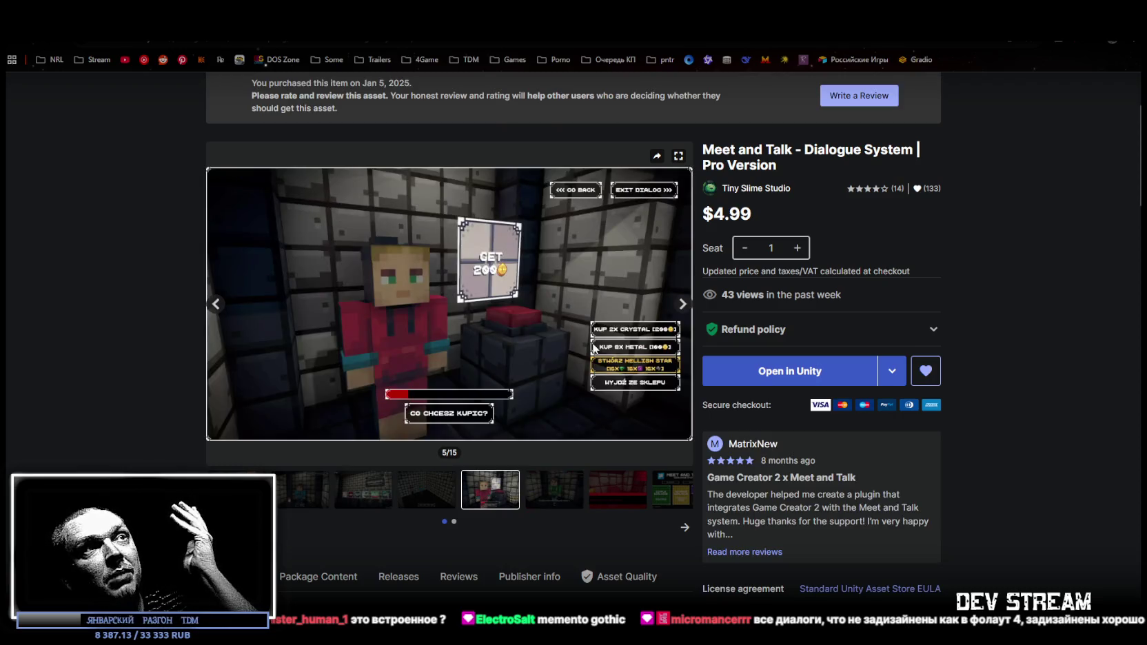
pyautogui.click(612, 493)
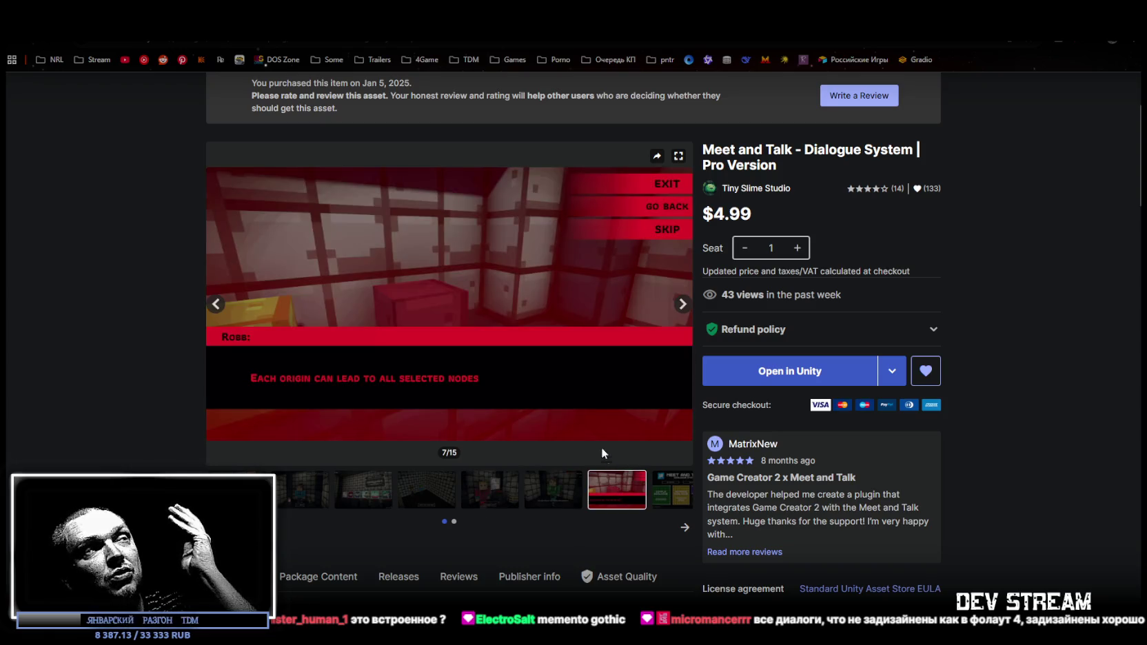
pyautogui.click(673, 506)
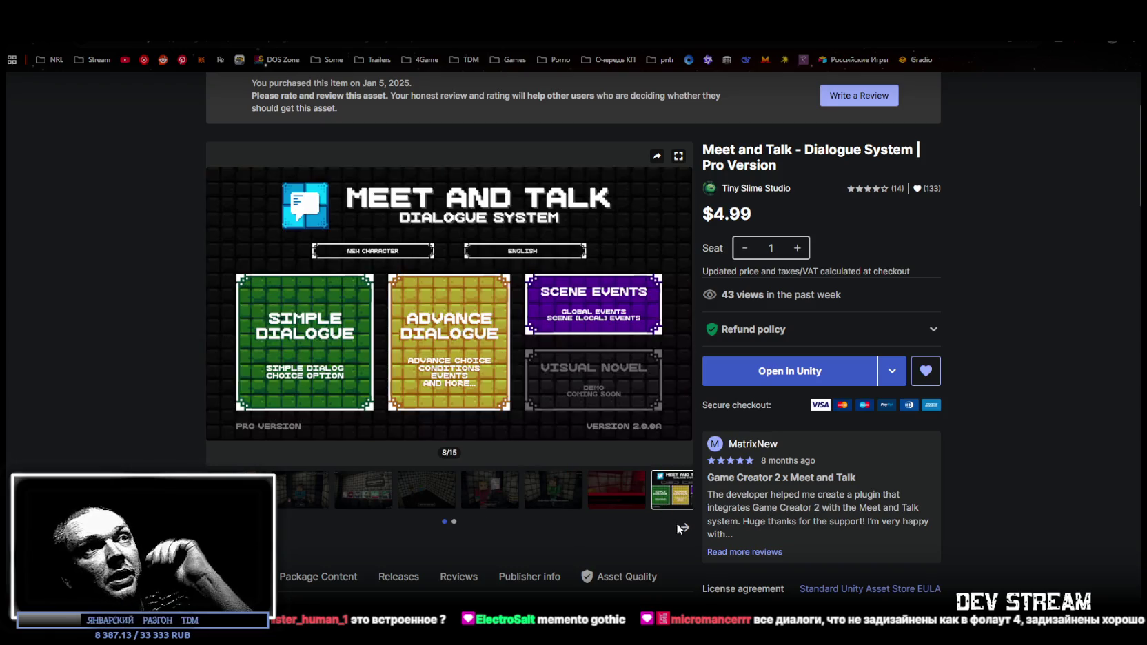
pyautogui.click(454, 522)
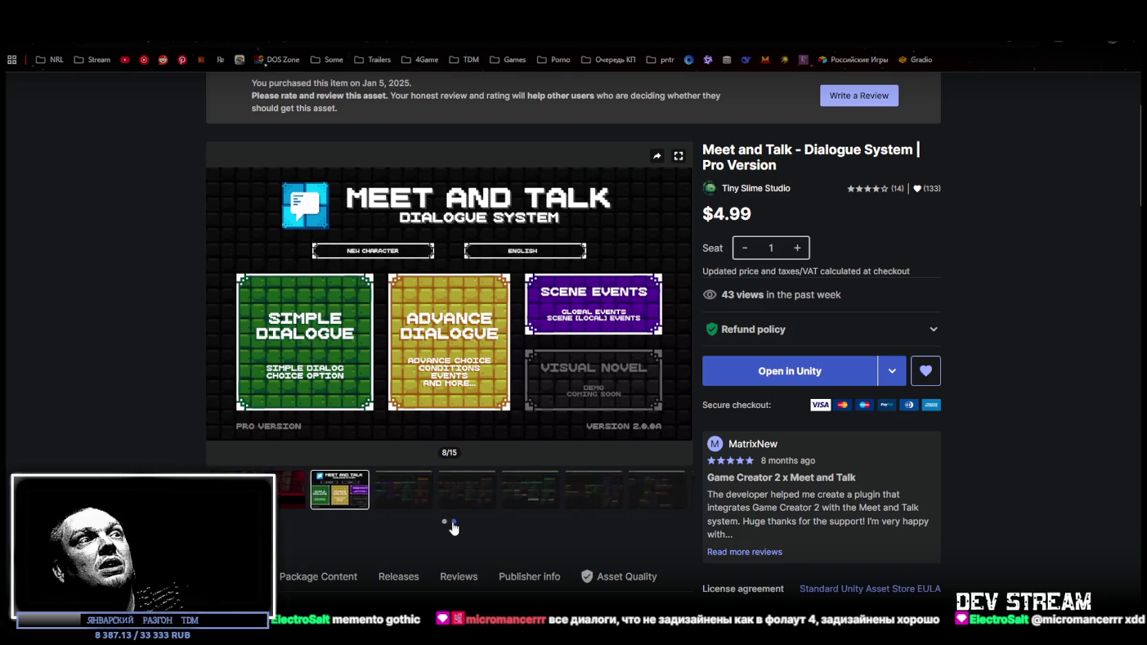
# Browse the next thumbnail set of node-graph editor screenshots through to the last one
pyautogui.click(312, 487)
pyautogui.click(360, 501)
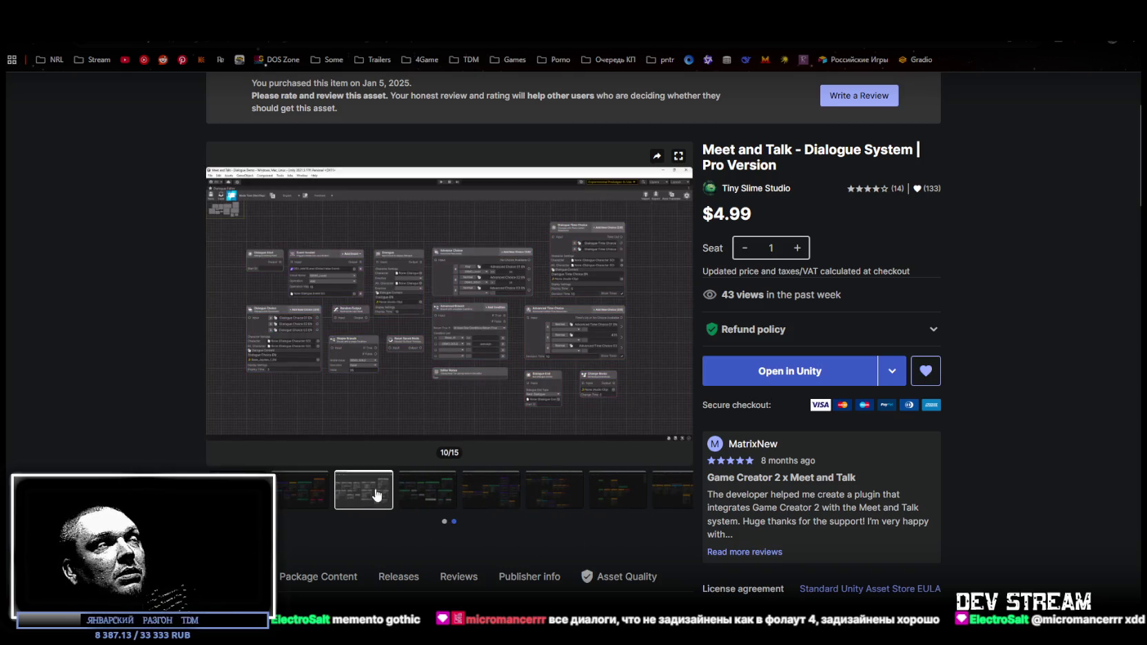
pyautogui.press('Left')
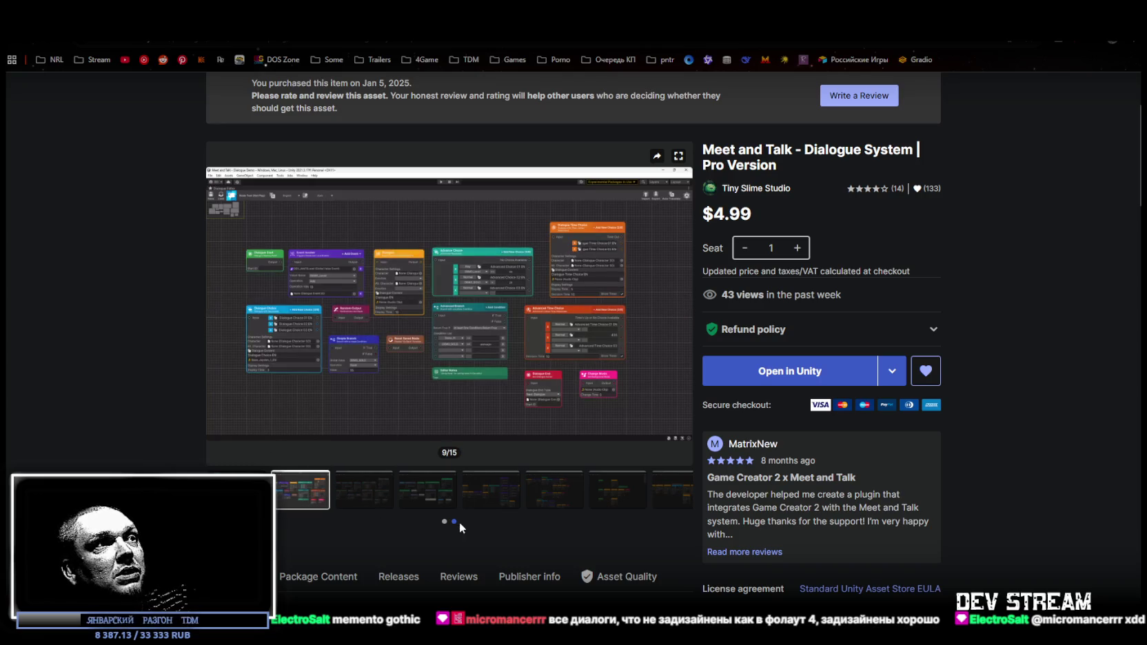
pyautogui.click(390, 495)
pyautogui.click(456, 491)
pyautogui.click(490, 493)
pyautogui.click(568, 497)
pyautogui.click(515, 499)
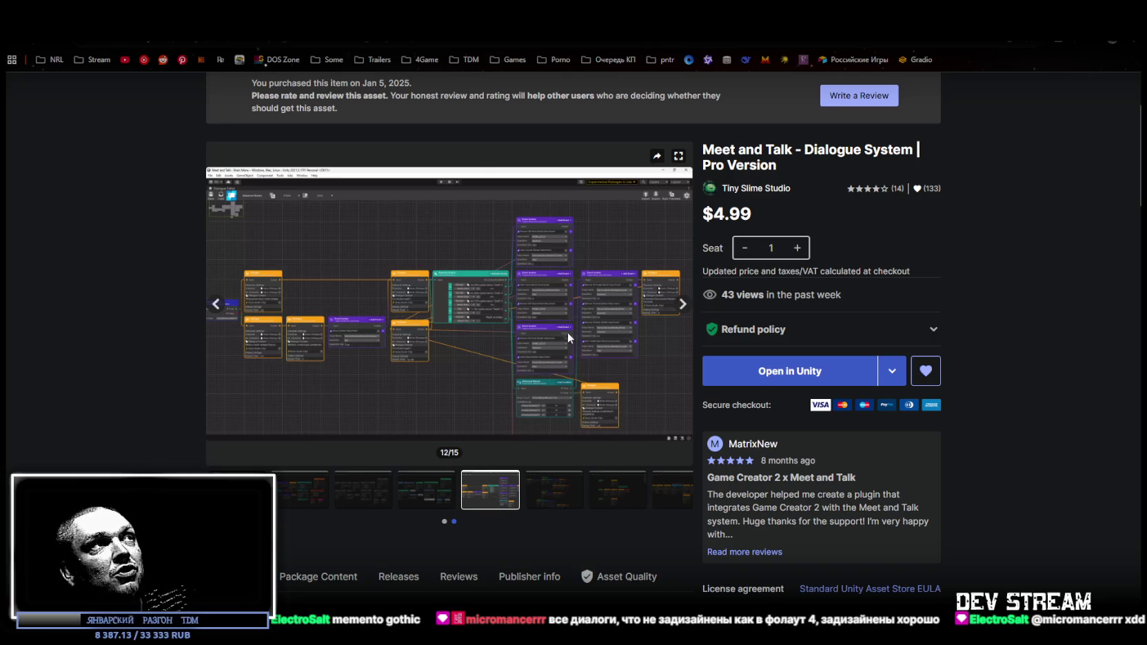
pyautogui.click(562, 492)
pyautogui.click(627, 505)
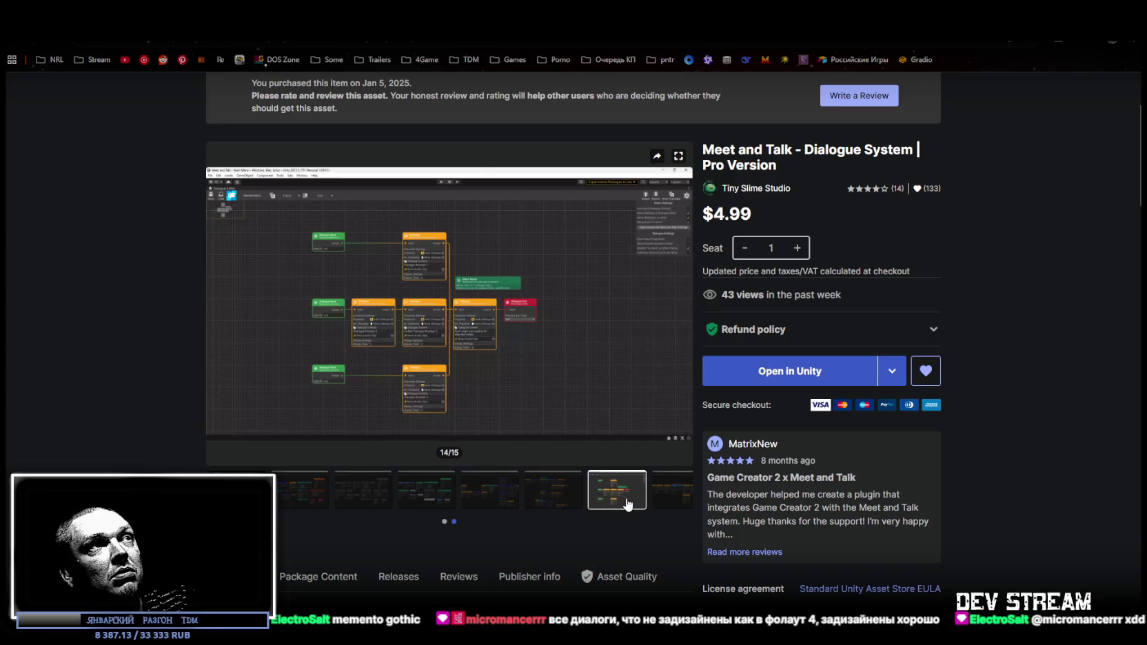
pyautogui.click(663, 490)
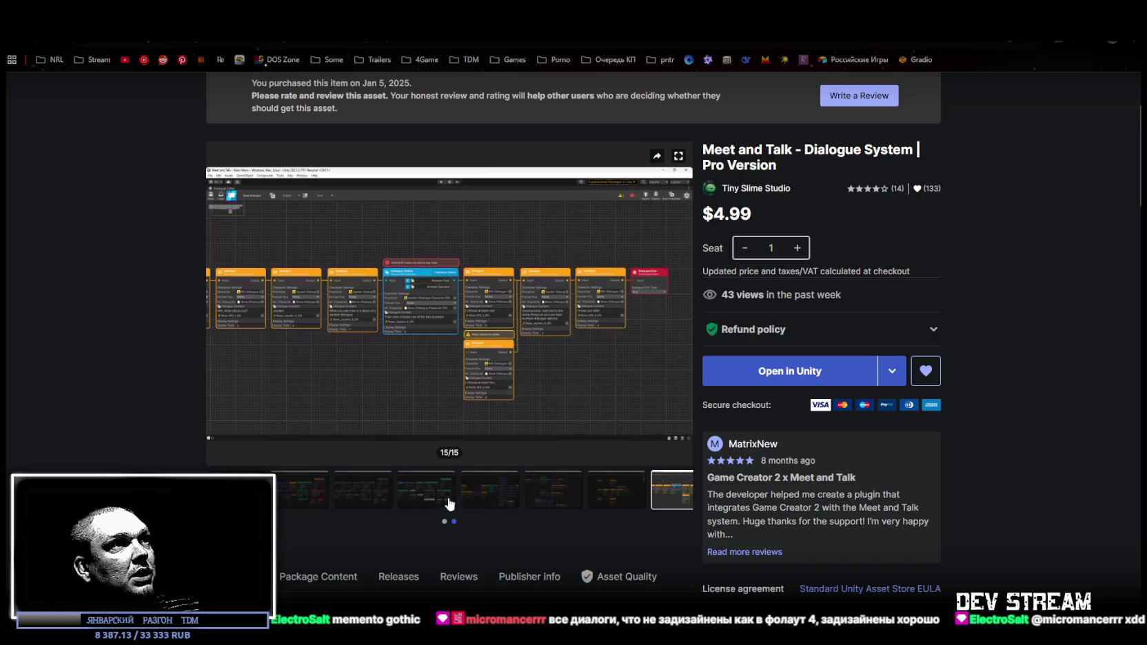
# Return the gallery to the title menu screenshot and switch to the Unity editor
pyautogui.click(238, 489)
pyautogui.scroll(3, 448, 358)
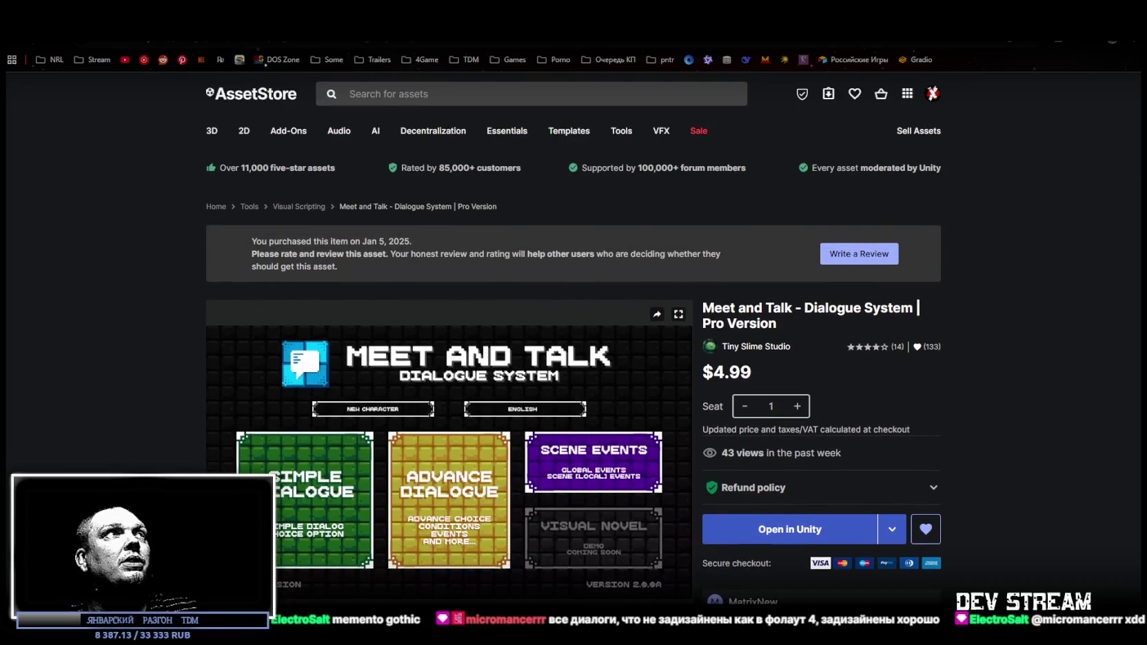
pyautogui.hotkey('alt', 'Tab')
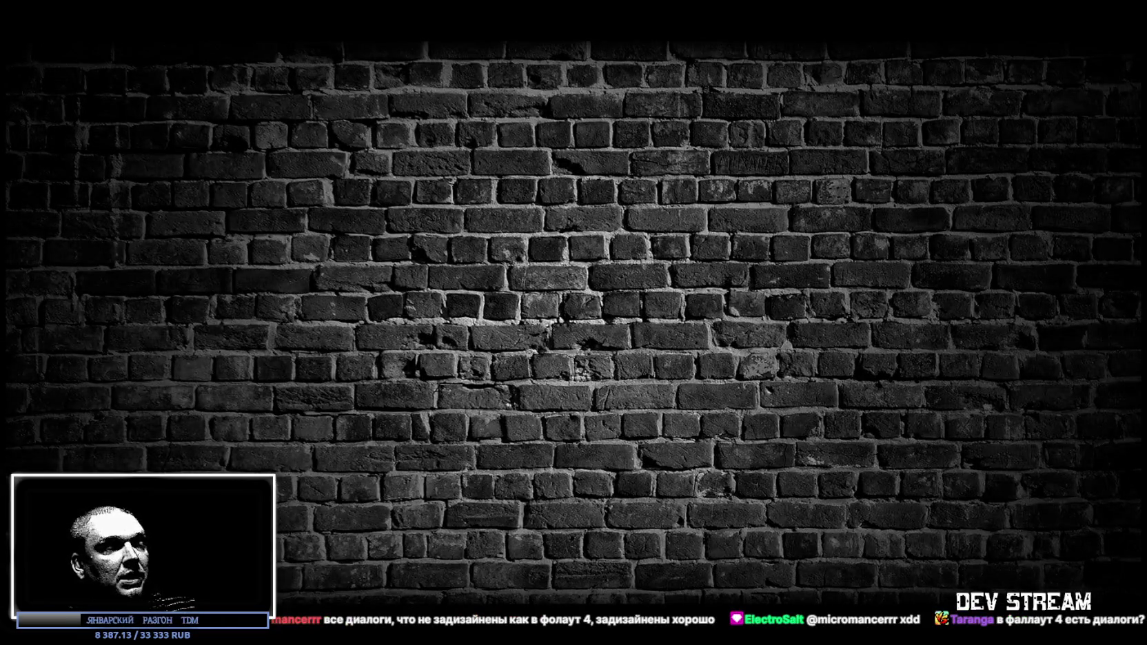
# Inspect the Panel_Dialogue and ConversationManager objects' components
pyautogui.scroll(10, 88, 310)
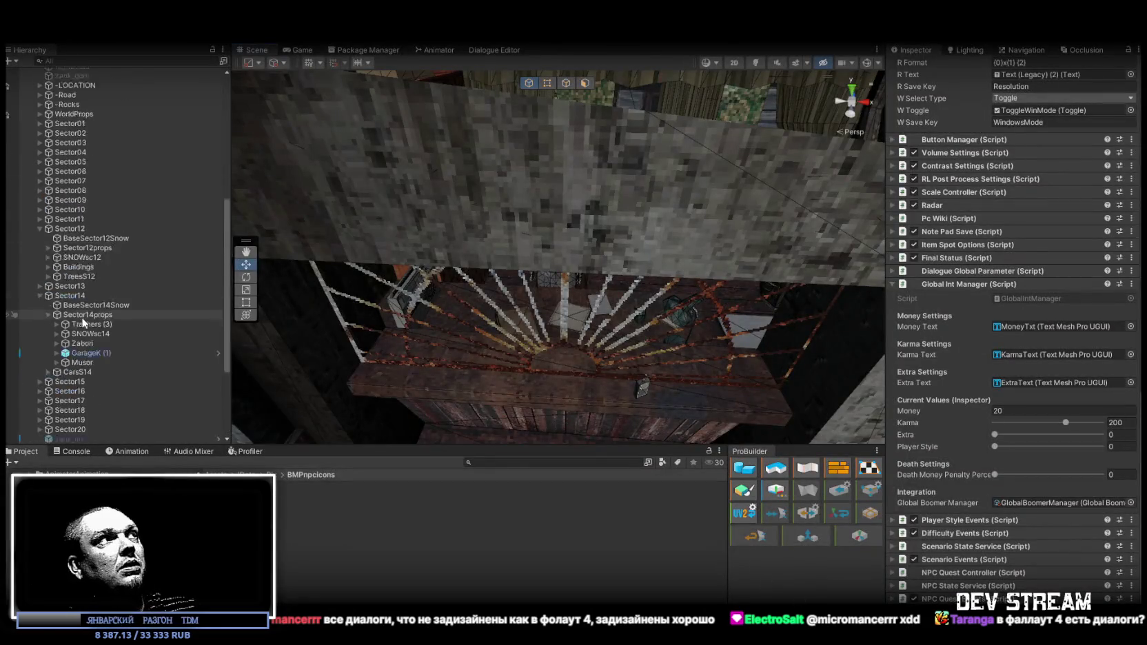
pyautogui.click(104, 179)
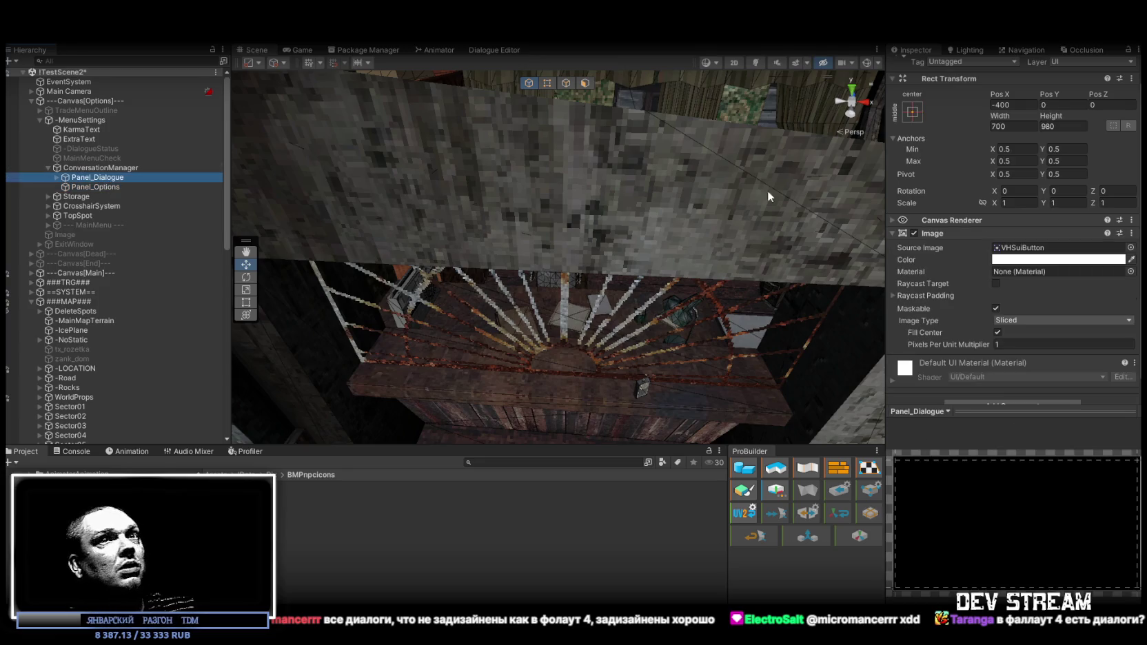
pyautogui.scroll(-1, 965, 247)
pyautogui.click(124, 165)
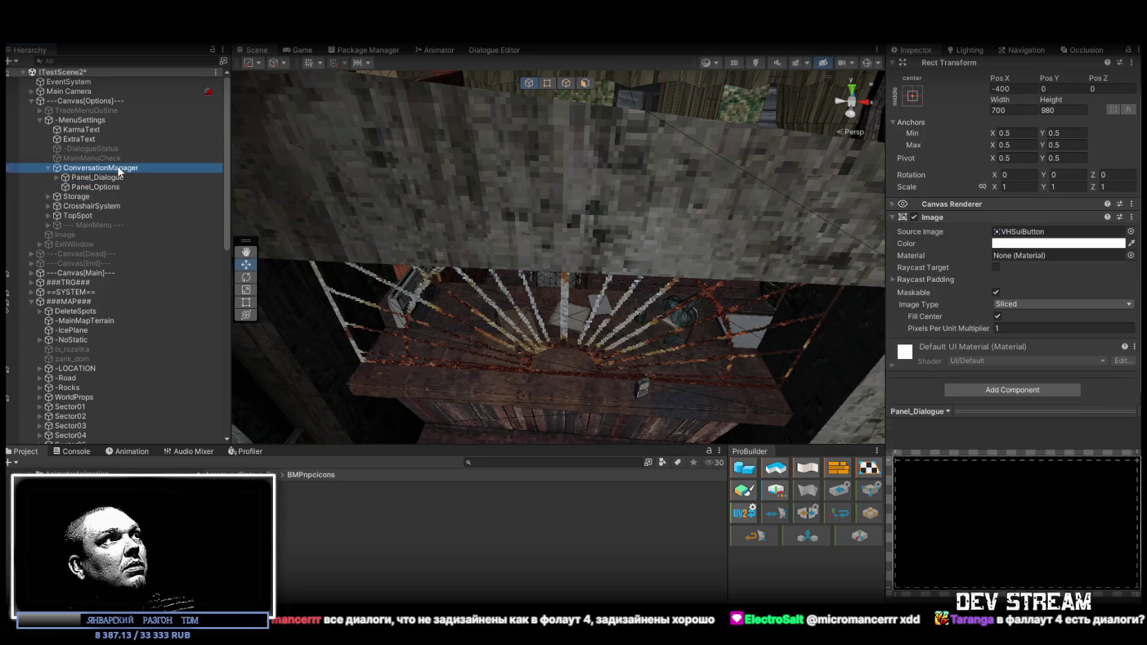
pyautogui.scroll(-5, 1032, 411)
pyautogui.scroll(-2, 981, 344)
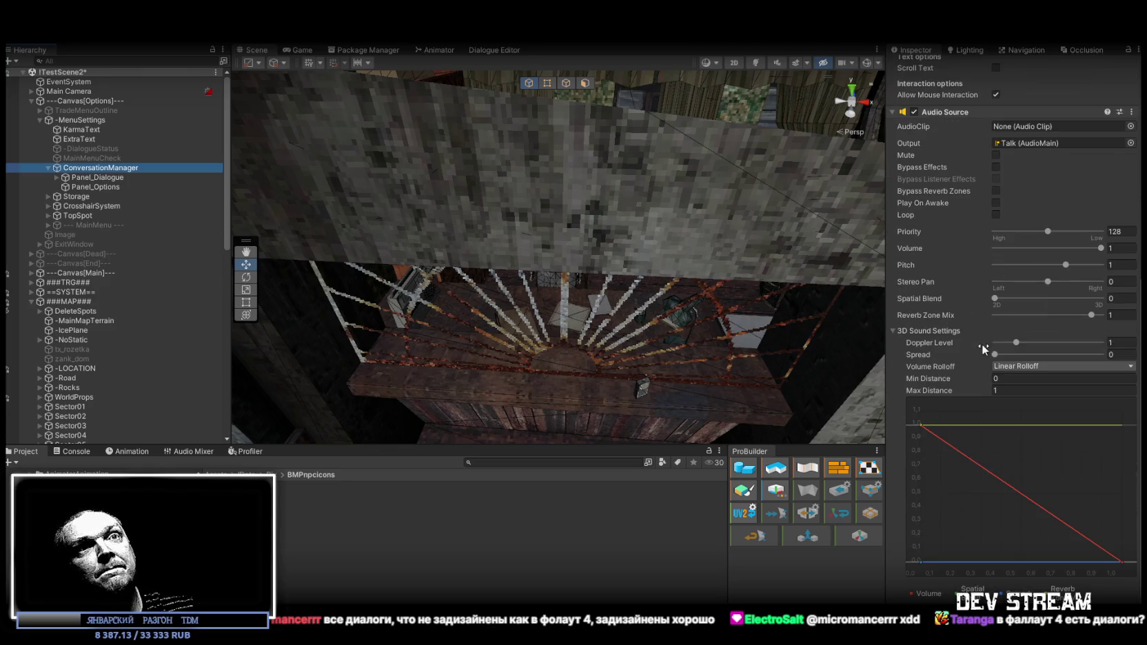
pyautogui.scroll(10, 985, 349)
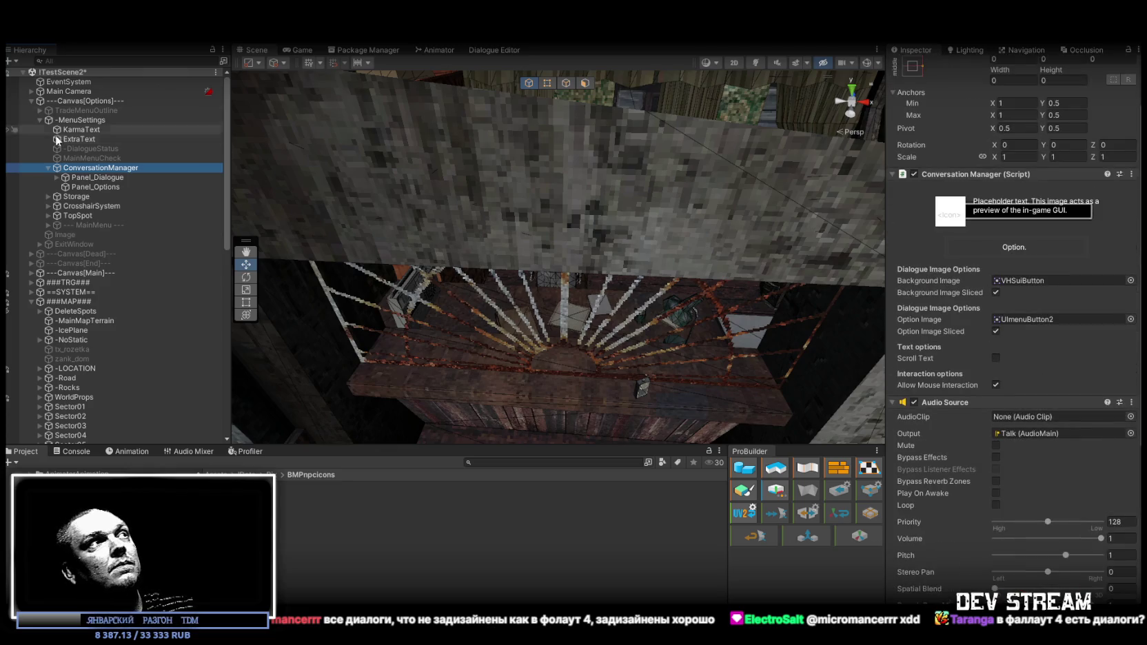
# Expand Panel_Dialogue and select NPCSpeech, a SANTELLO SDF TextMeshPro text at size 30
pyautogui.click(57, 178)
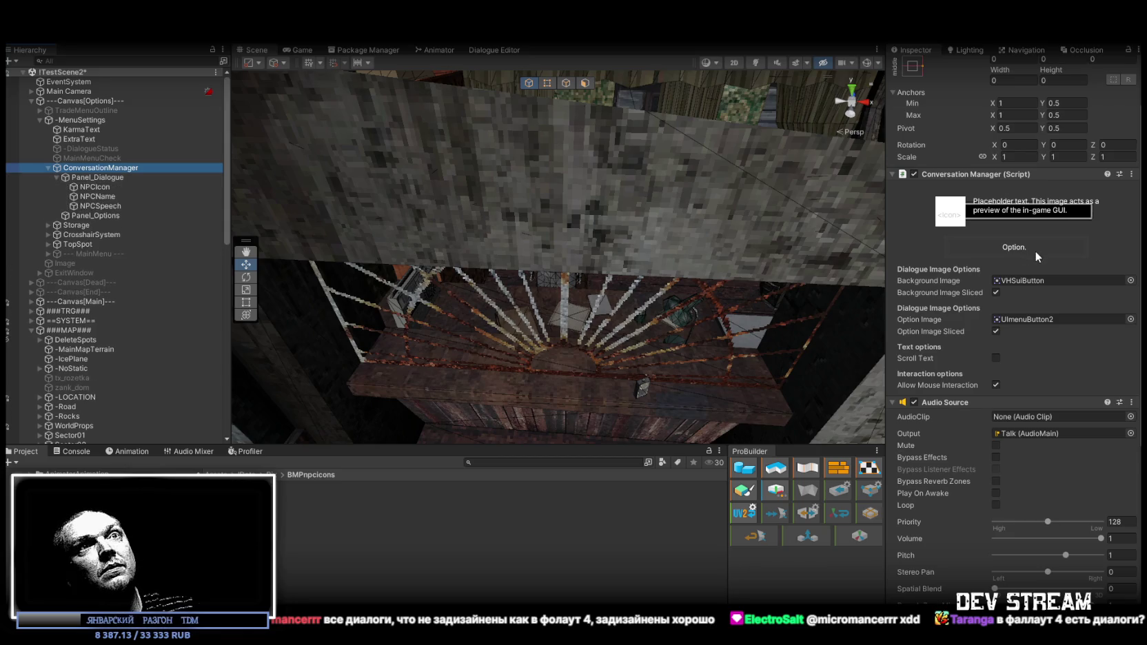
pyautogui.scroll(-1, 1036, 263)
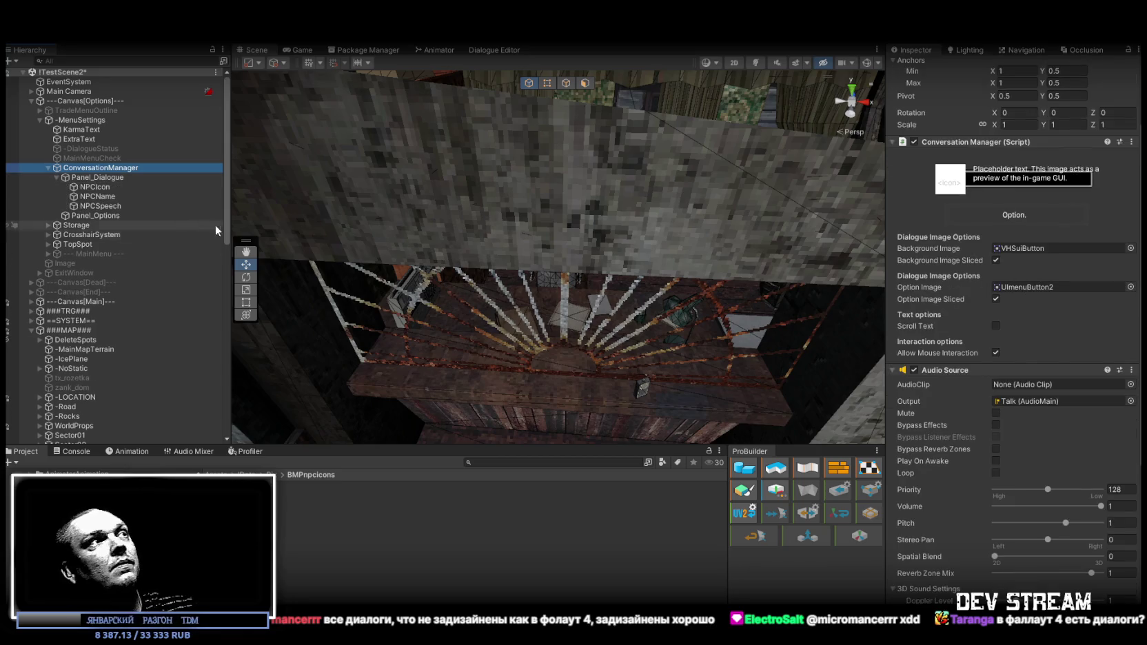
pyautogui.click(100, 206)
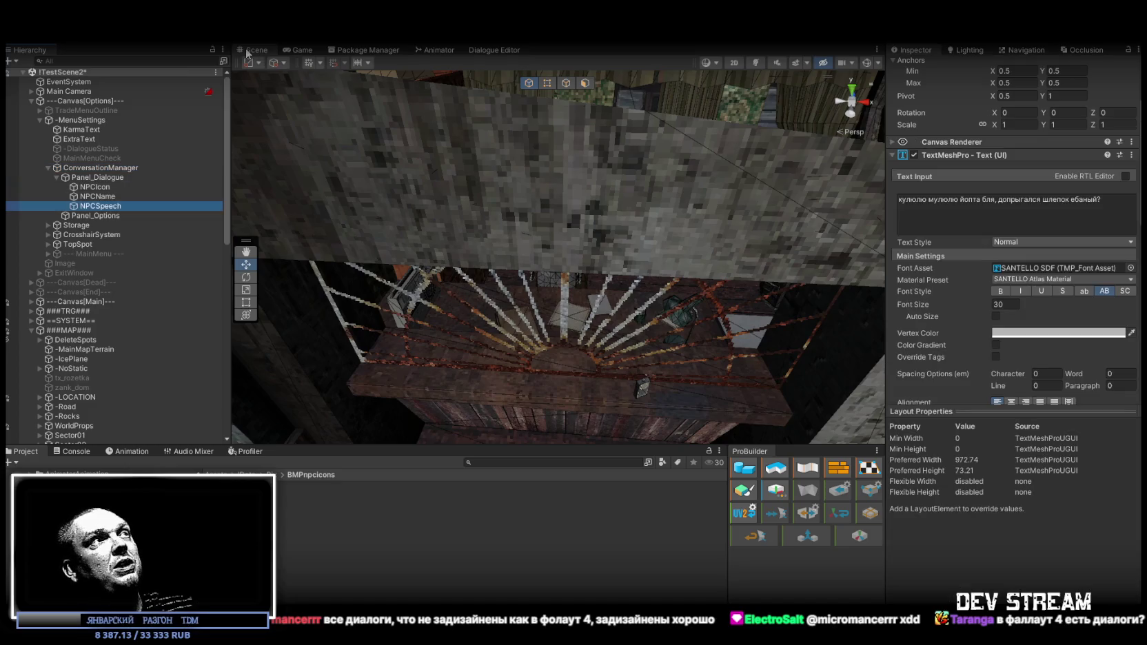
# Frame the NPCSpeech dialogue panel in the Scene view with its outlines showing
pyautogui.doubleClick(97, 206)
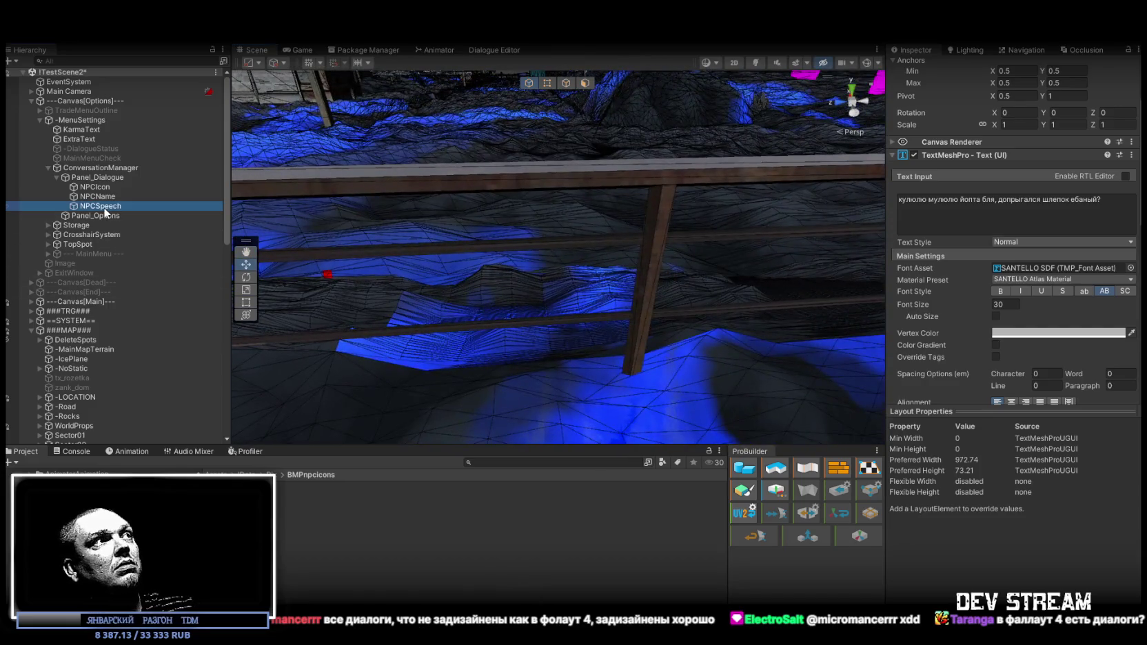
pyautogui.doubleClick(103, 207)
pyautogui.doubleClick(102, 207)
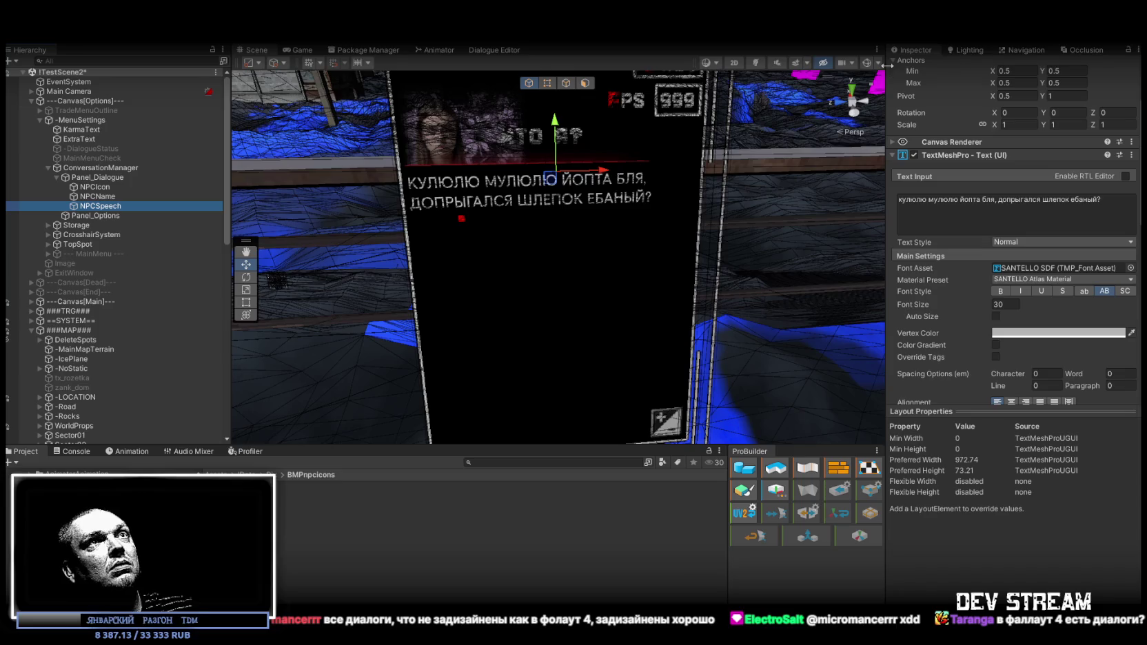
pyautogui.click(732, 230)
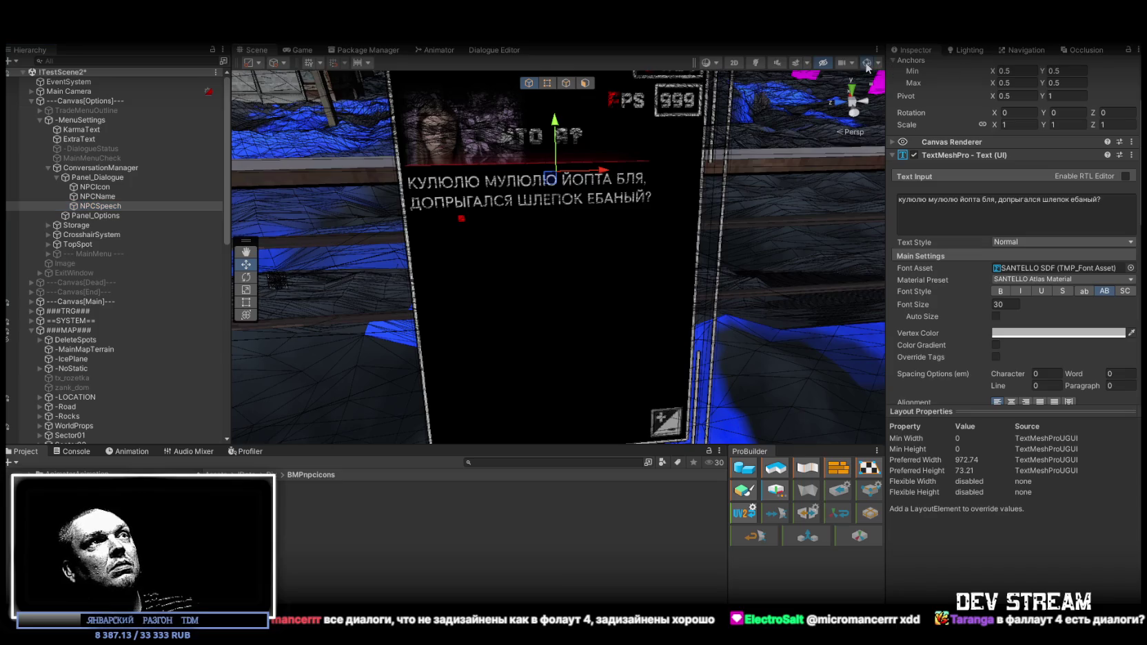
pyautogui.press('f')
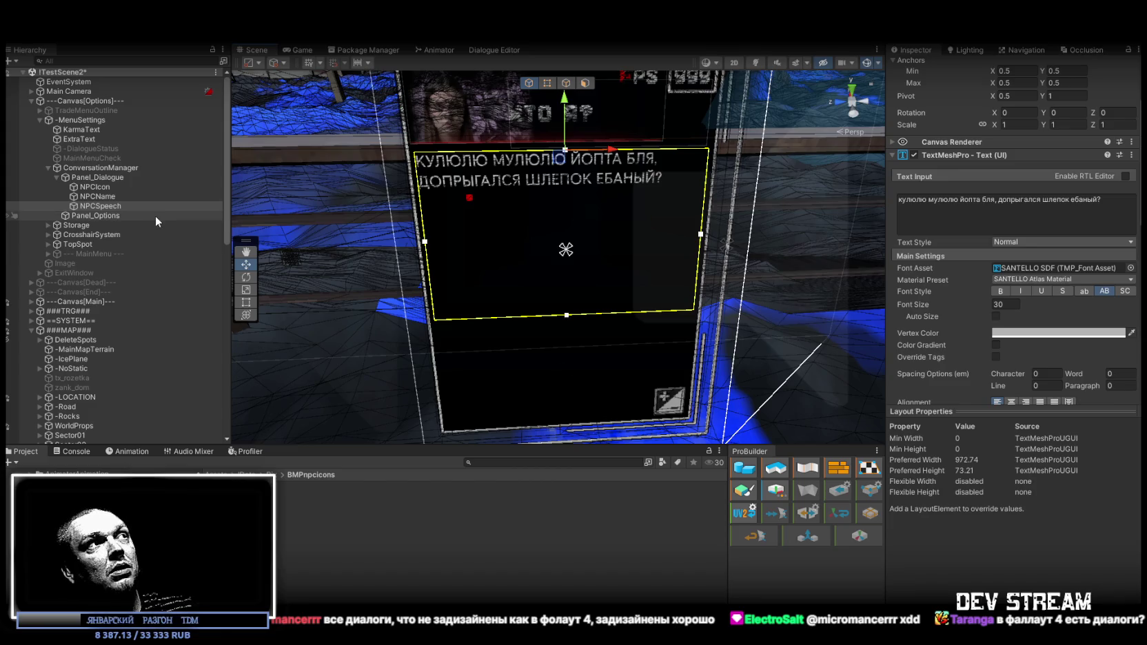
# Inspect the NPCName text and NPCIcon image up close, then hide the scene gizmos
pyautogui.click(97, 197)
pyautogui.press('f')
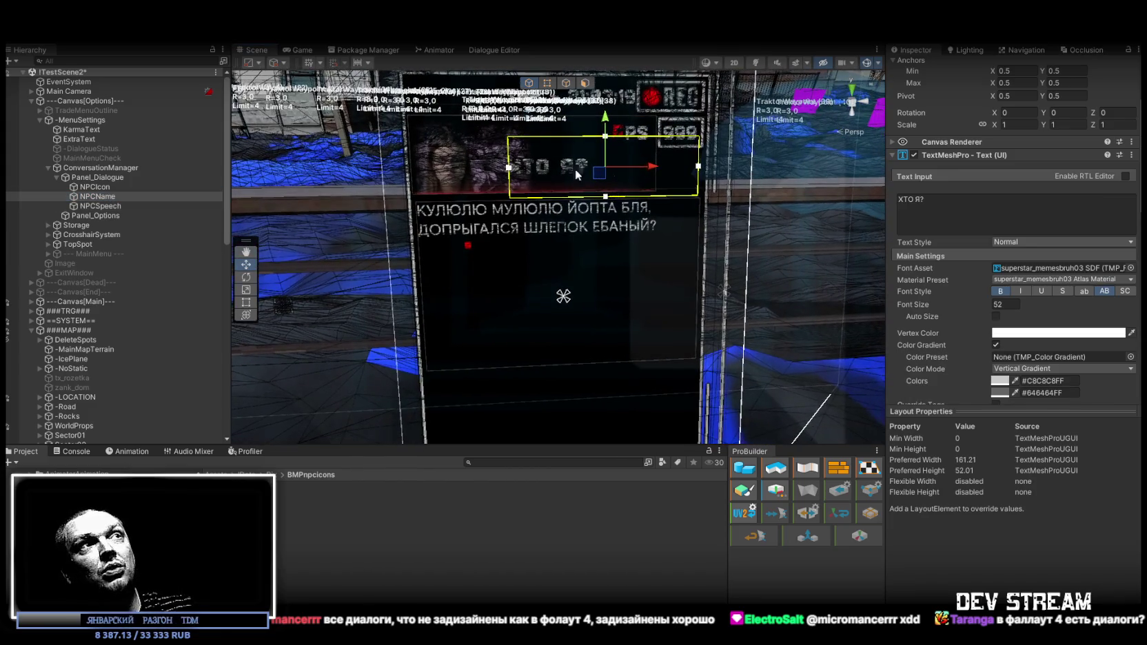
pyautogui.click(95, 187)
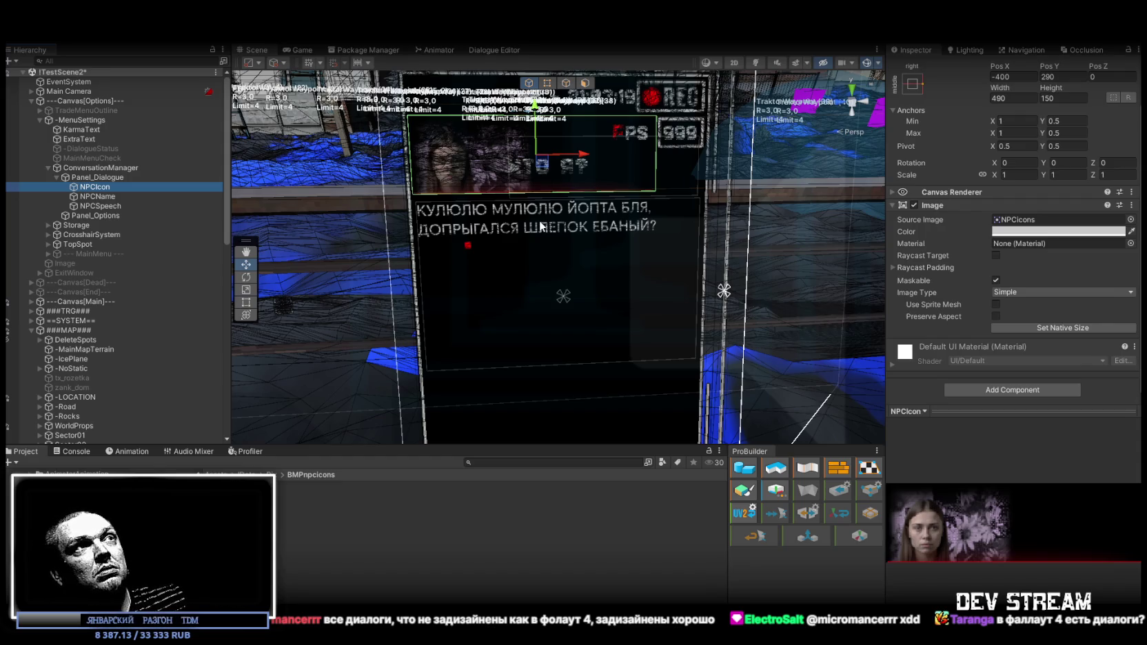
pyautogui.moveTo(666, 217); pyautogui.dragTo(645, 253)
pyautogui.scroll(2, 644, 254)
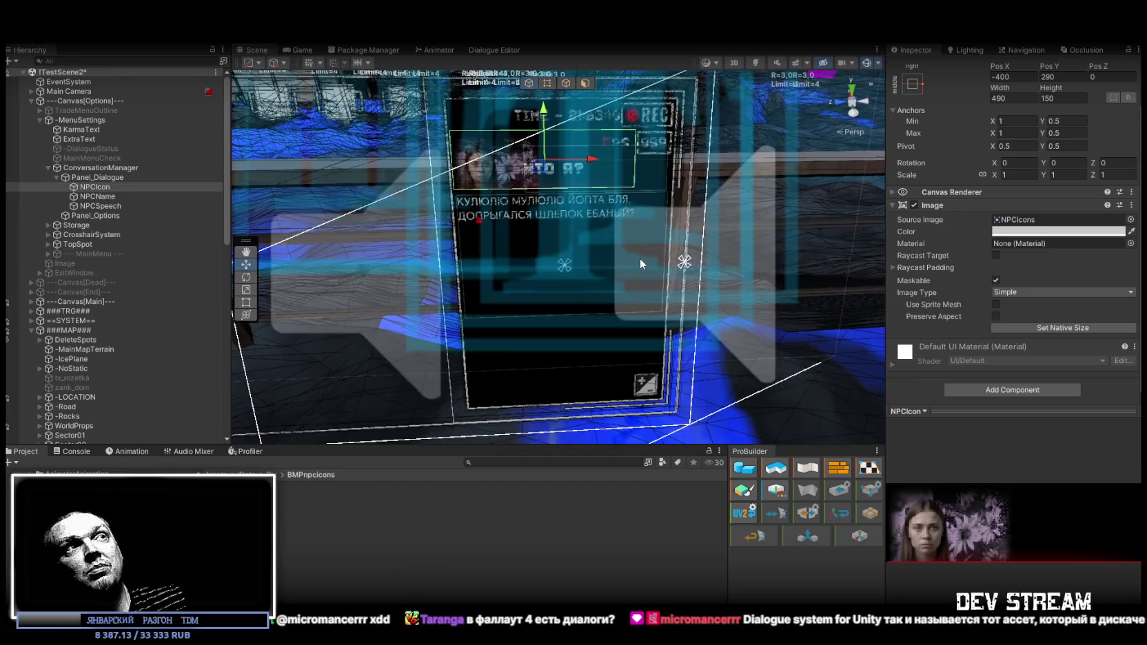
pyautogui.scroll(1, 640, 259)
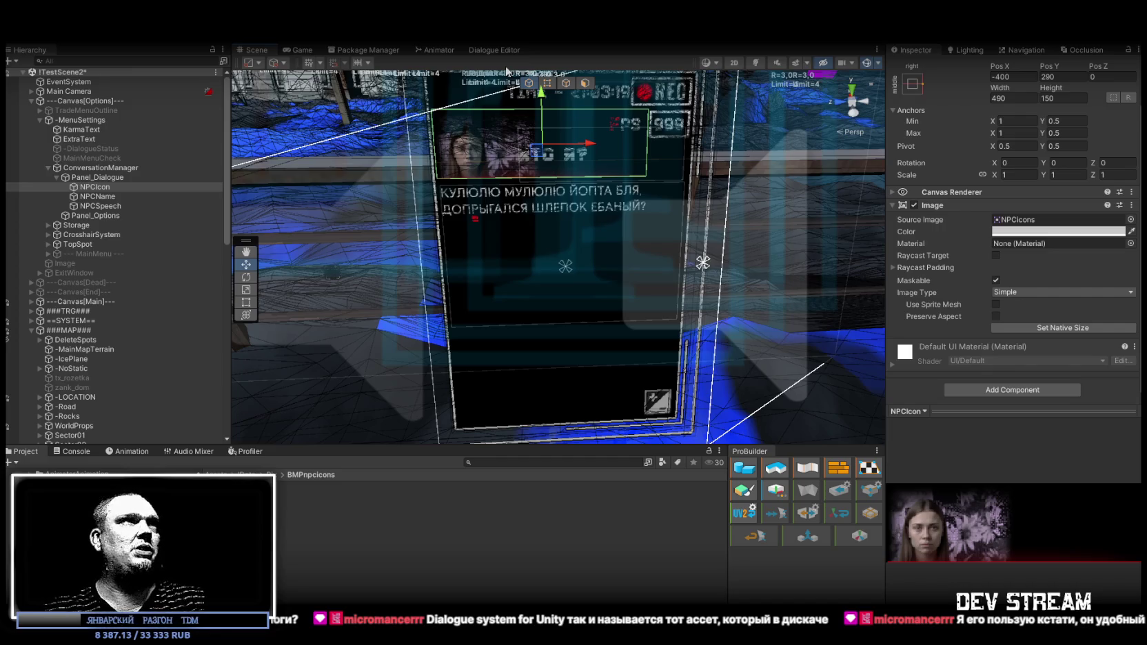
pyautogui.click(867, 63)
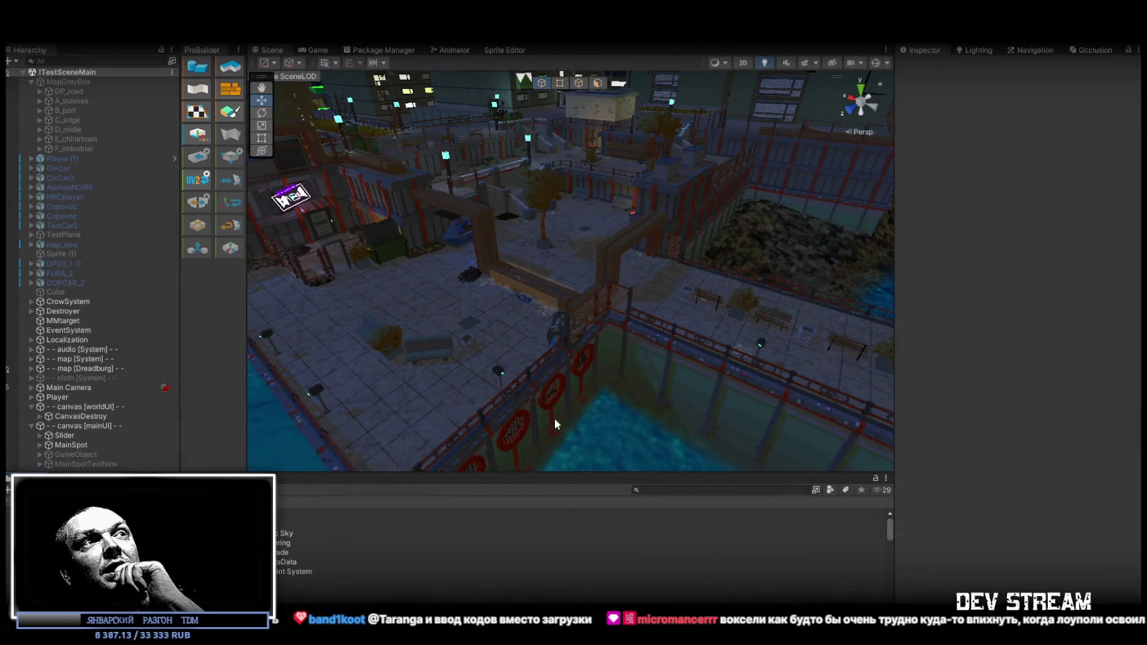
pyautogui.moveTo(569, 315); pyautogui.dragTo(580, 309)
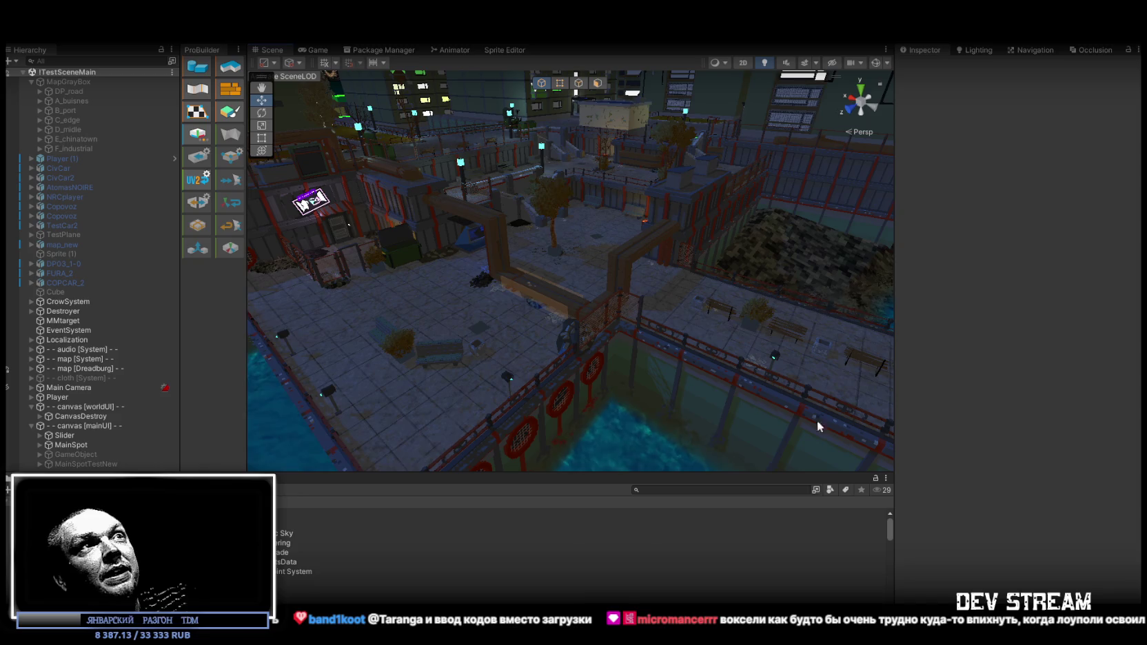
pyautogui.press('w')
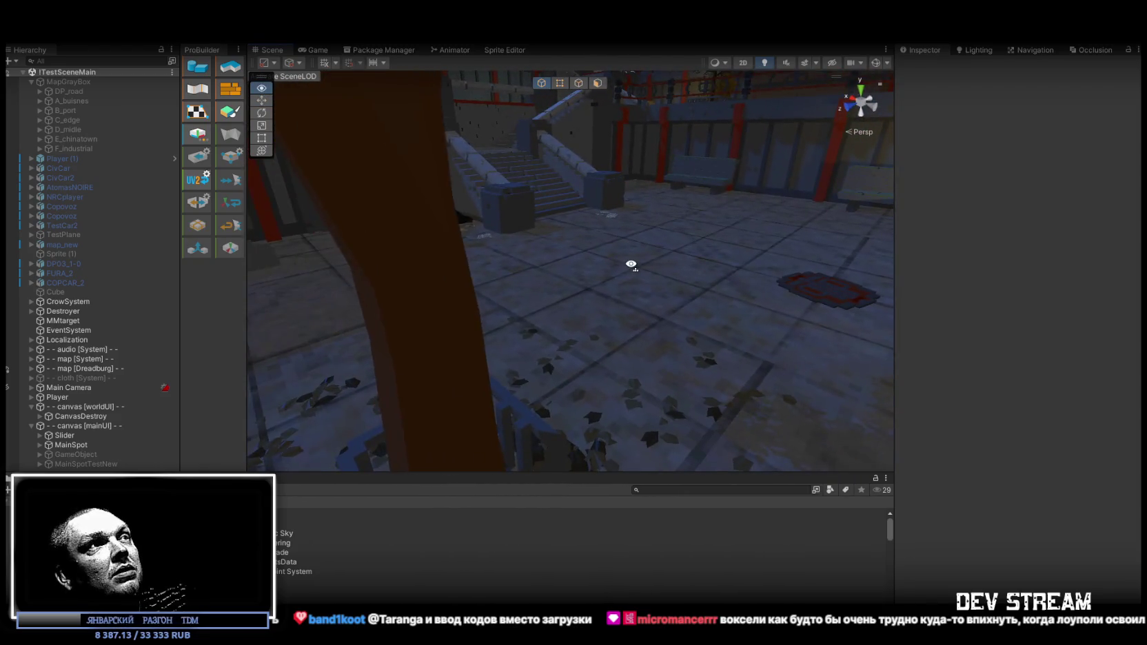
pyautogui.press('s')
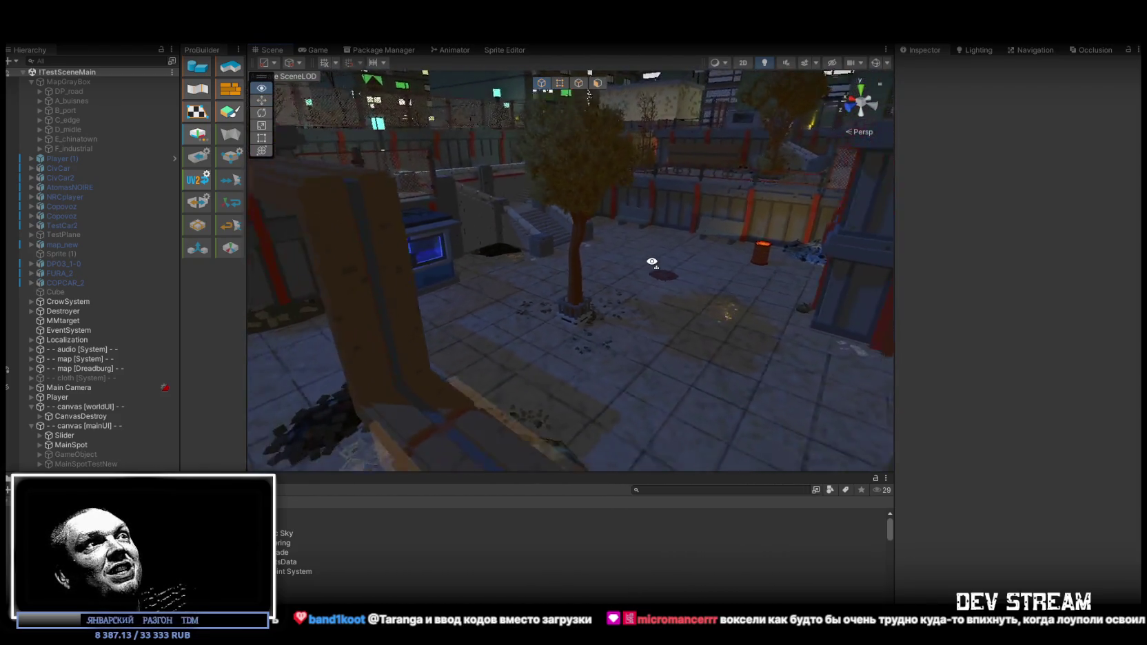
pyautogui.press('s')
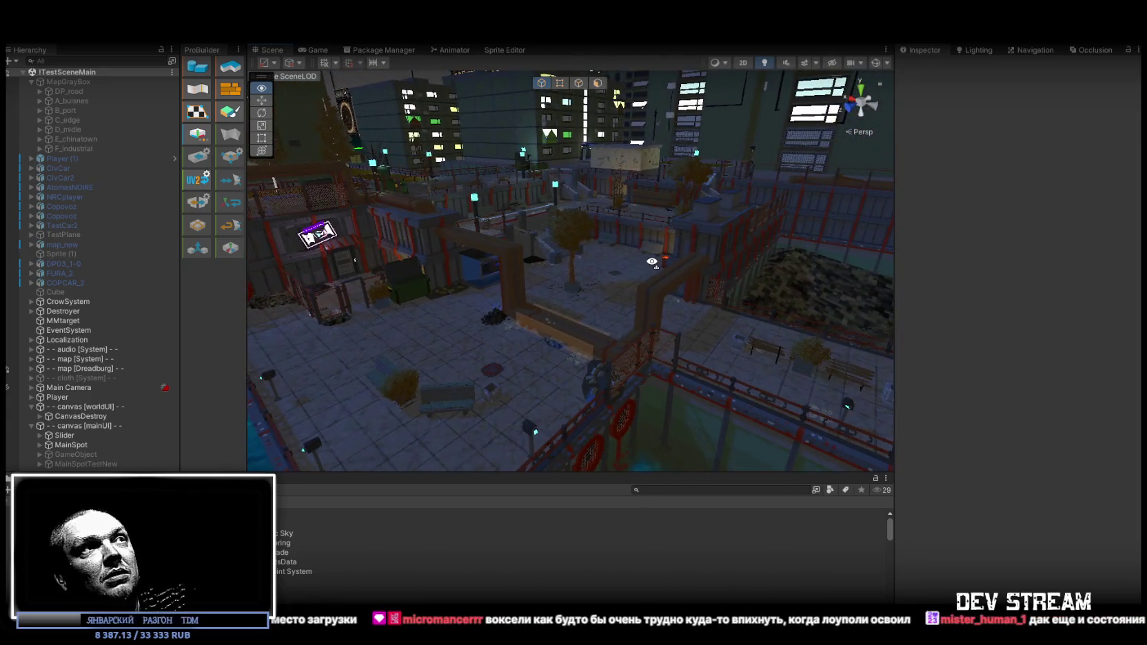
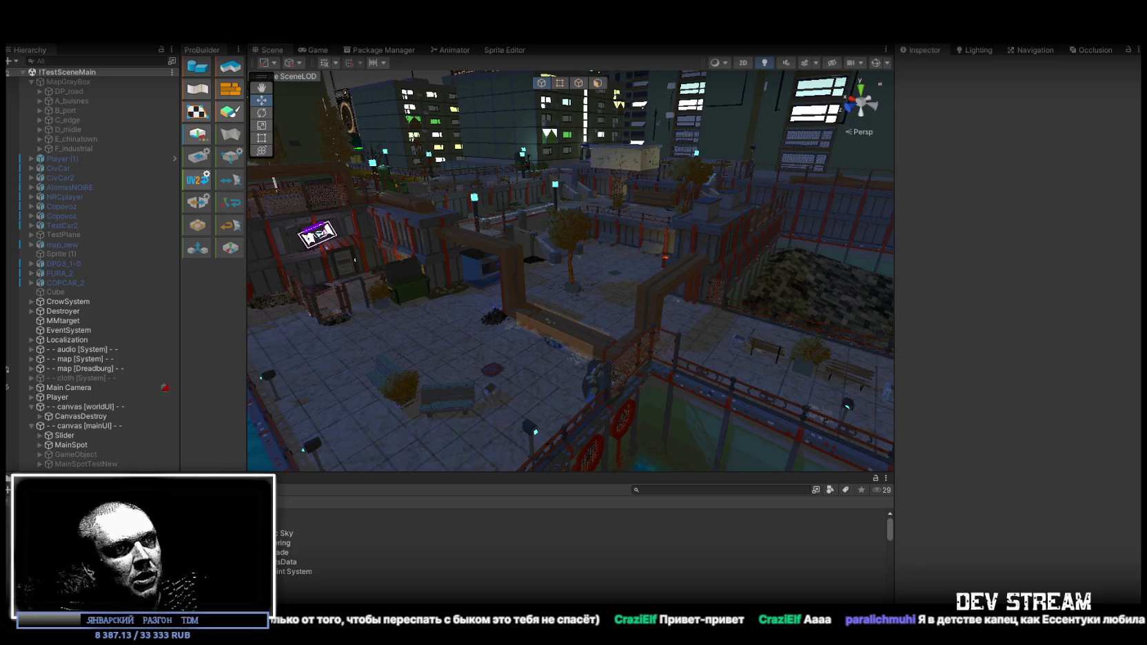
# Bring up the бутылка ессентуки image results, scroll through the green bottle pictures, then close the search
pyautogui.hotkey('alt', 'Tab')
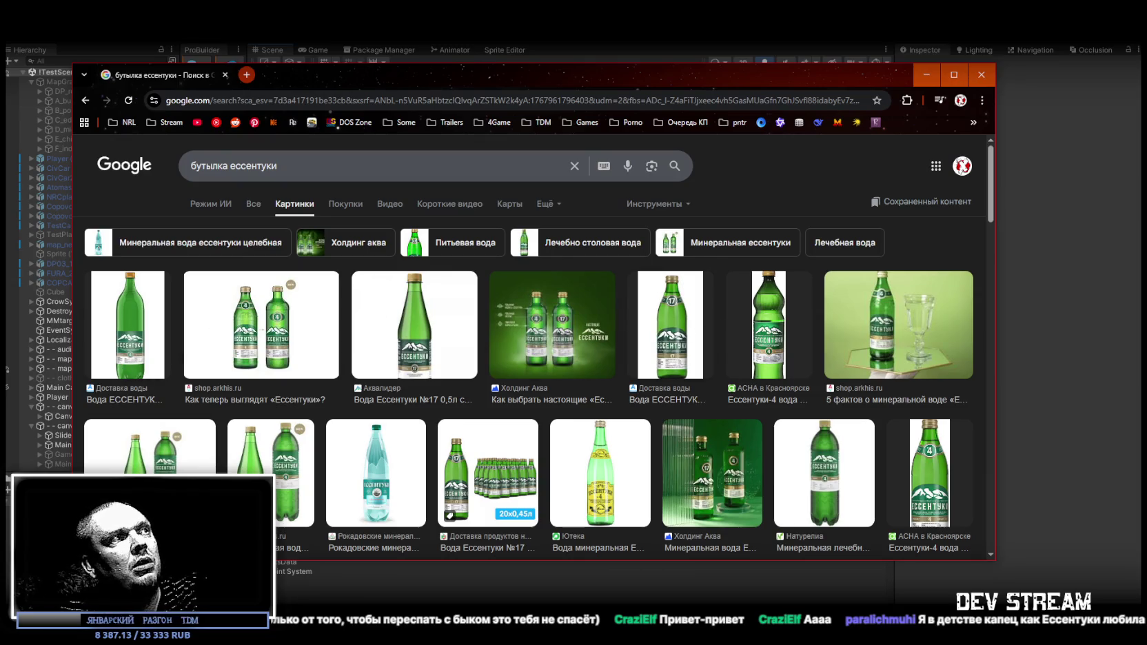
pyautogui.scroll(-2, 747, 455)
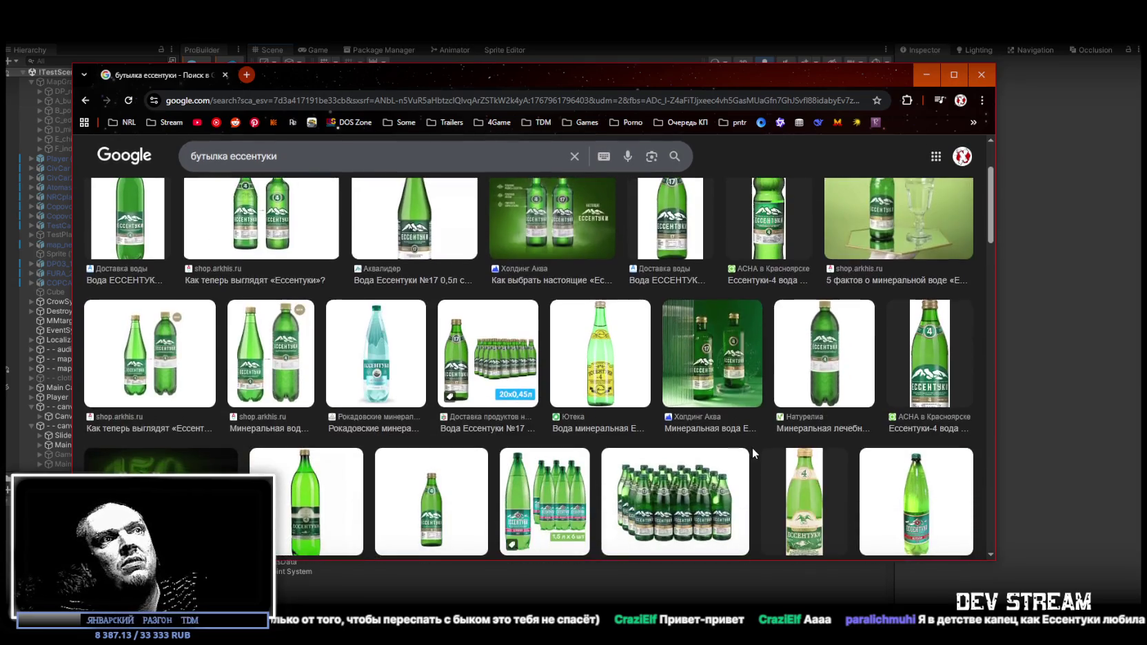
pyautogui.scroll(-3, 779, 472)
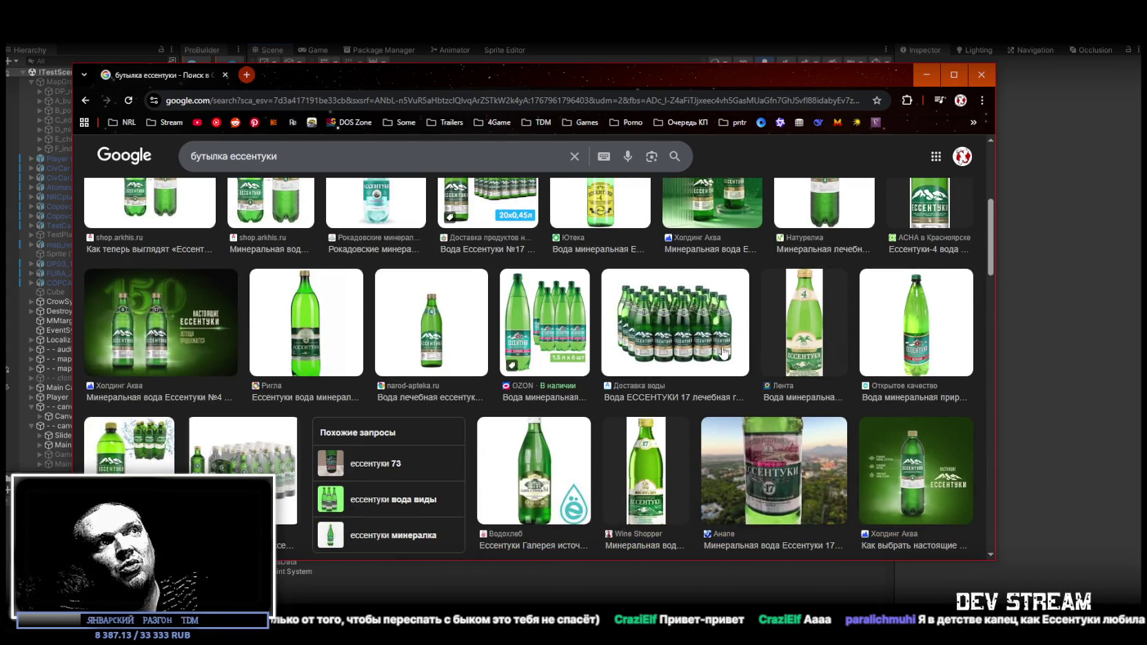
pyautogui.click(225, 75)
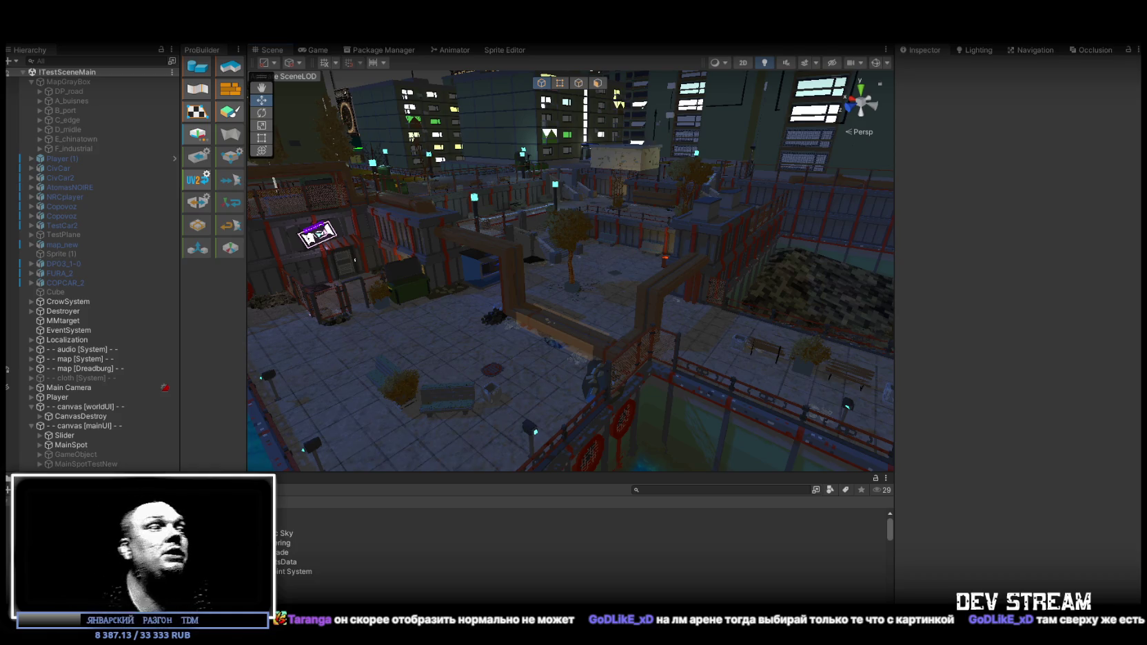
# Switch to the LMArena direct image chat with gpt-image-1.5
pyautogui.hotkey('alt', 'Tab')
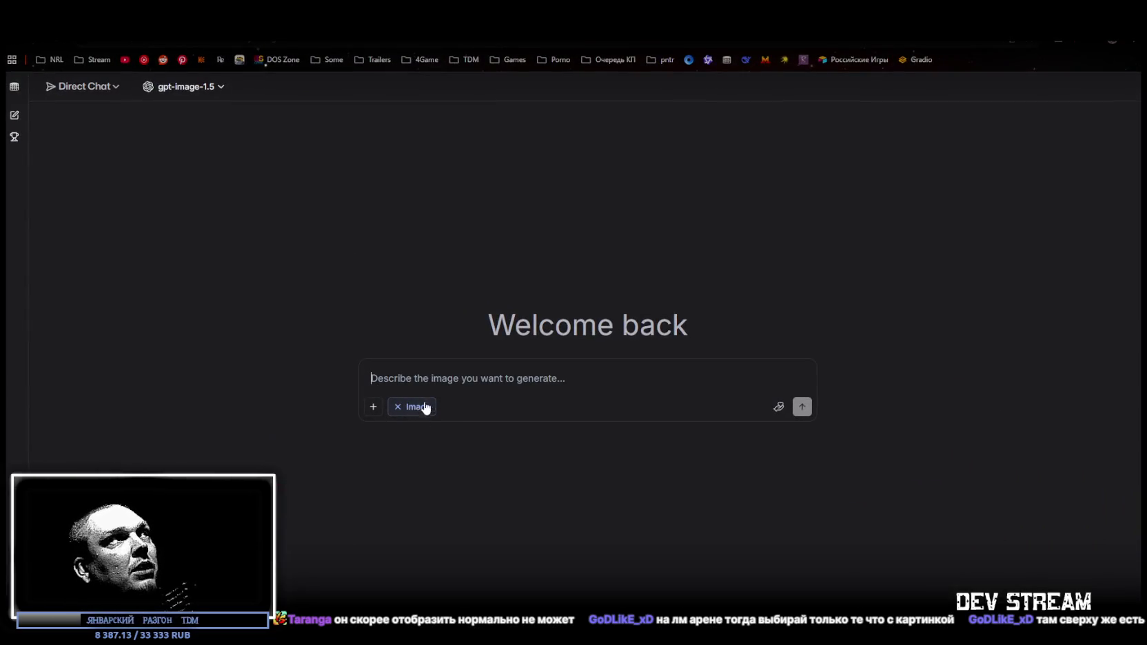
pyautogui.hotkey('alt', 'Tab')
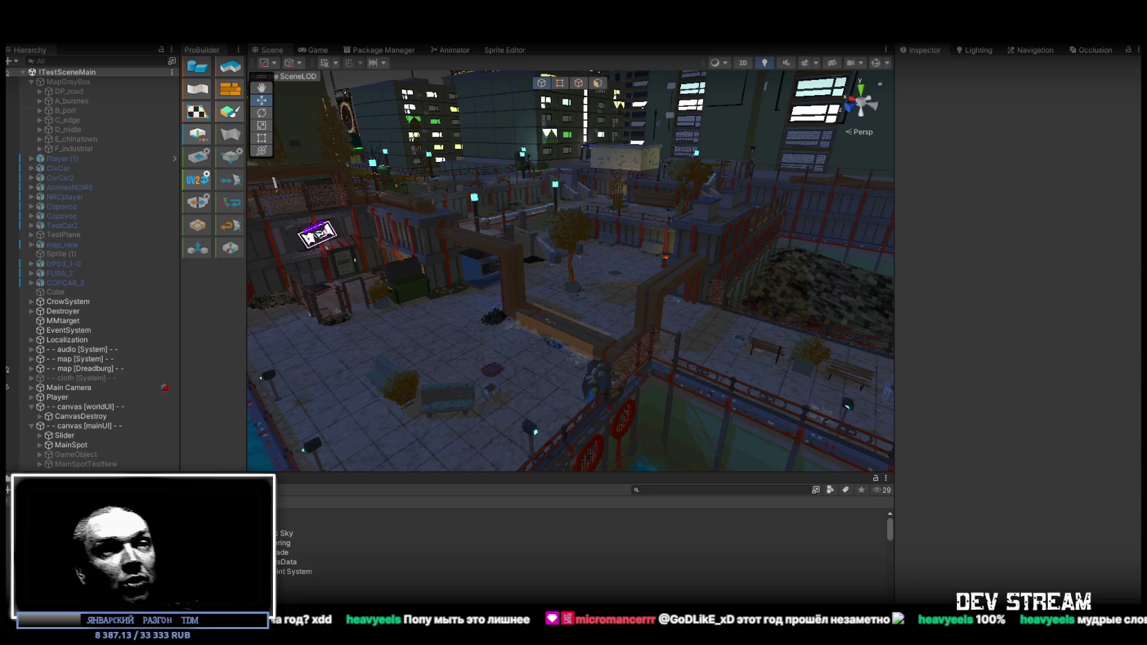
pyautogui.hotkey('alt', 'Tab')
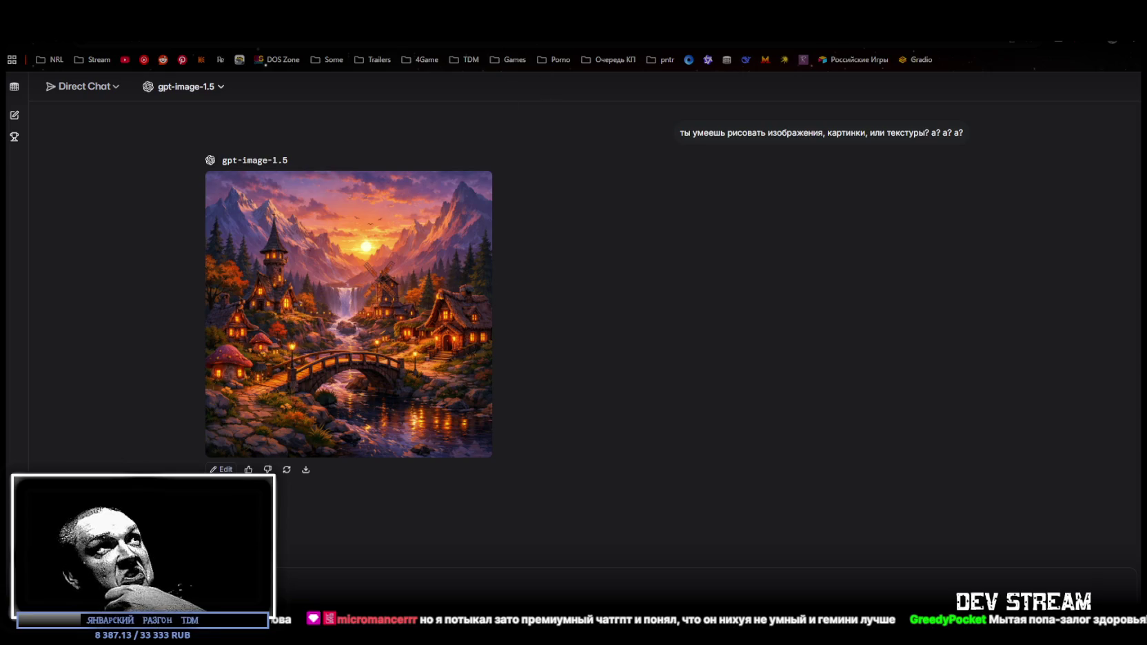
pyautogui.hotkey('alt', 'Tab')
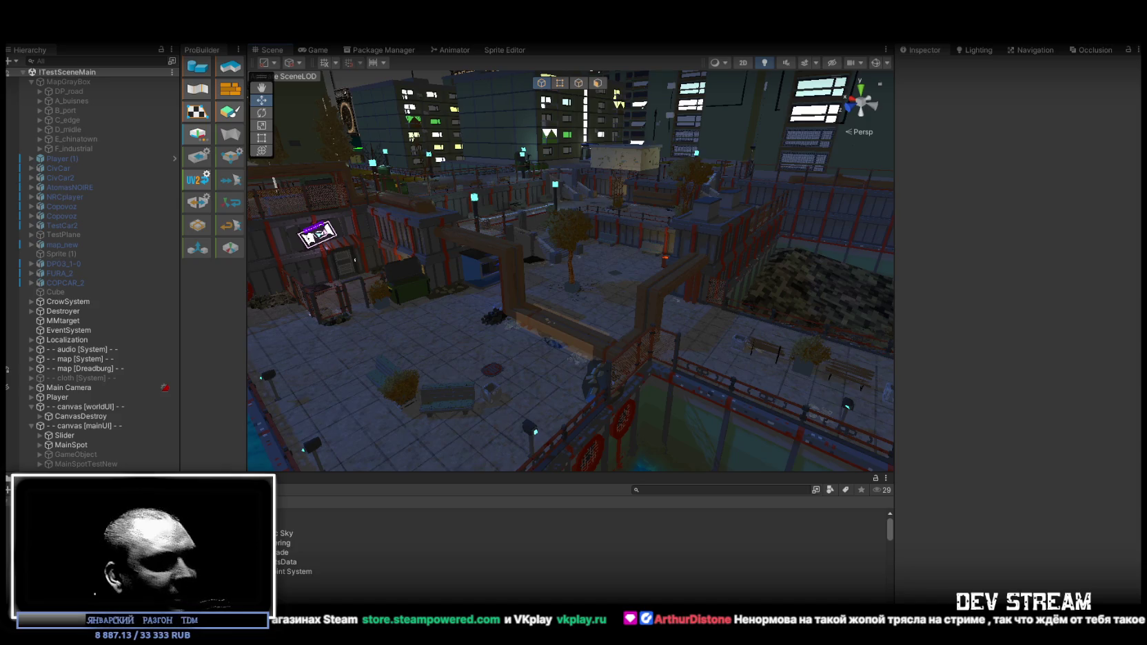
# Switch to the LMArena chat showing the generated noir cyberpunk character grid
pyautogui.hotkey('alt', 'Tab')
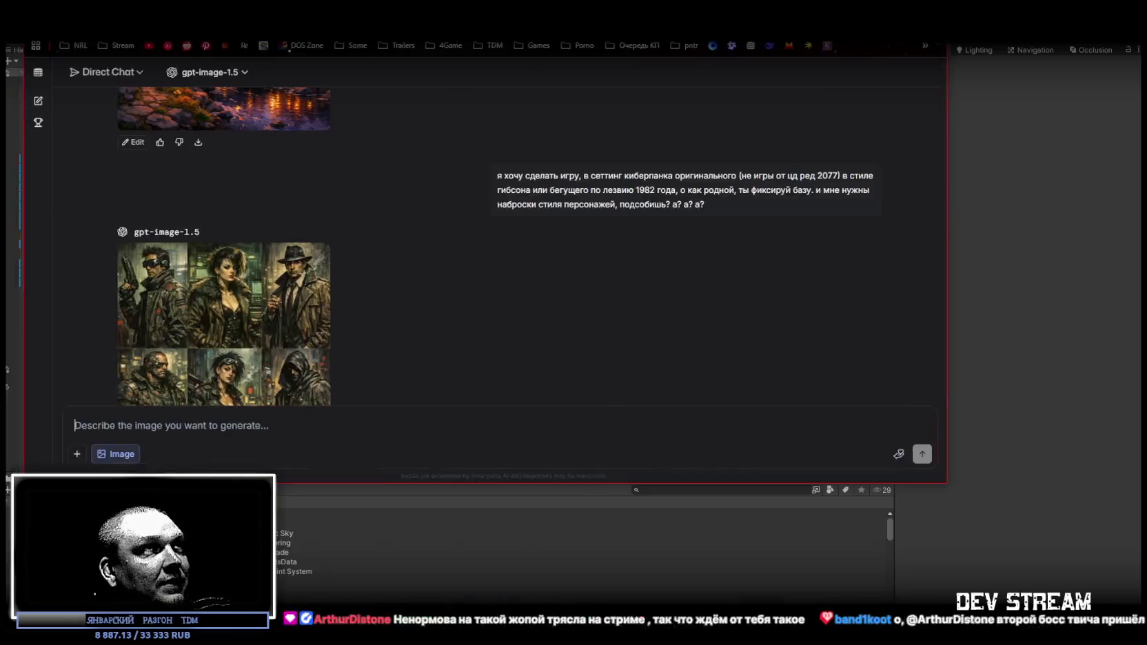
# Enlarge and close the cyberpunk character grid, then scroll up and highlight part of the low-poly and voxel request
pyautogui.click(397, 366)
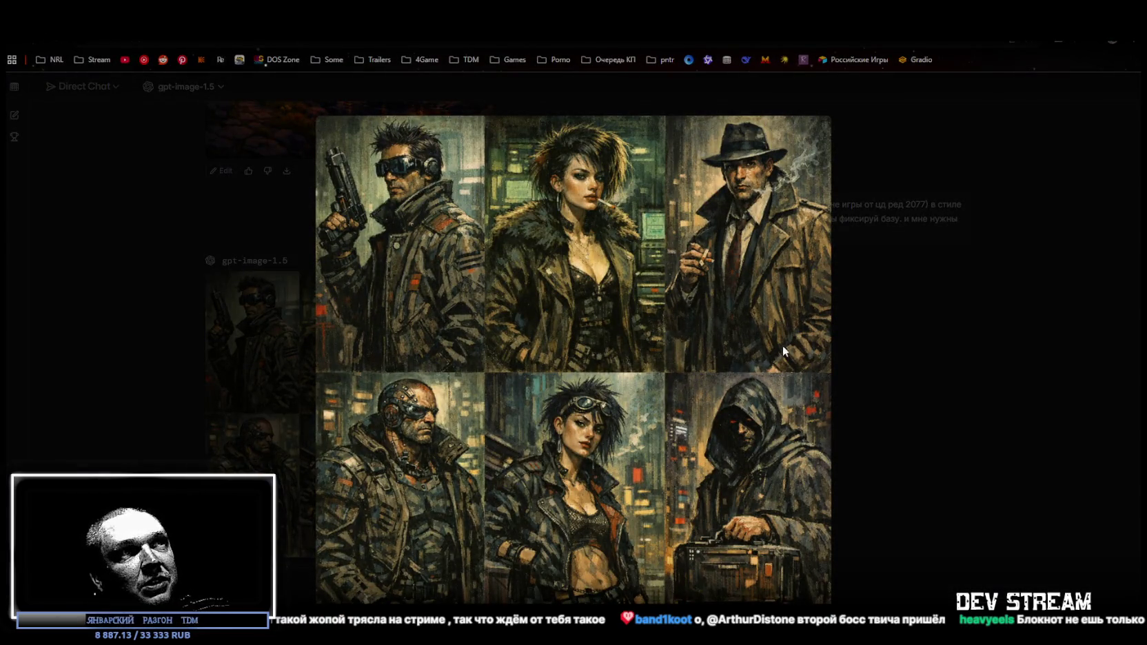
pyautogui.click(892, 413)
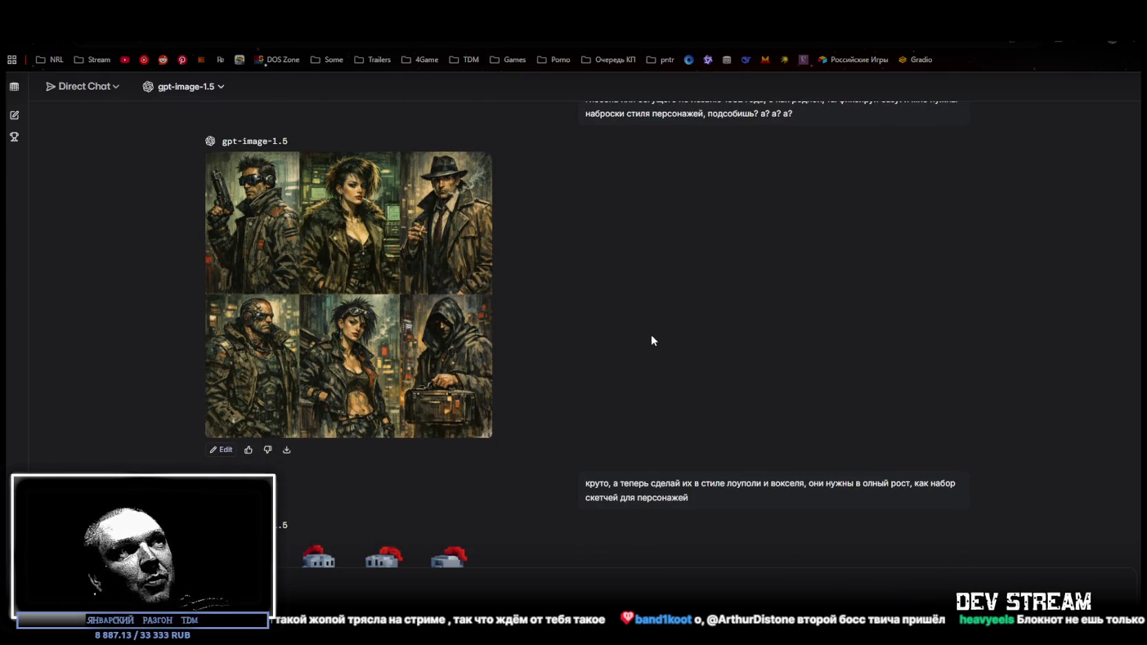
pyautogui.scroll(1, 651, 334)
pyautogui.moveTo(670, 546); pyautogui.dragTo(785, 543)
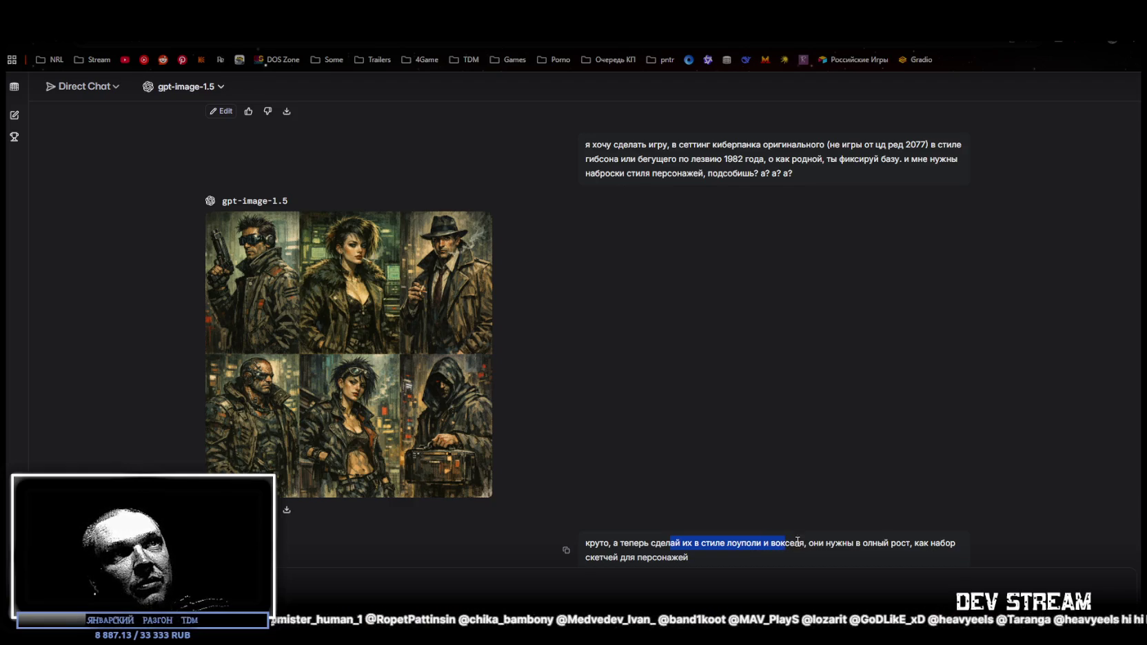
pyautogui.click(867, 544)
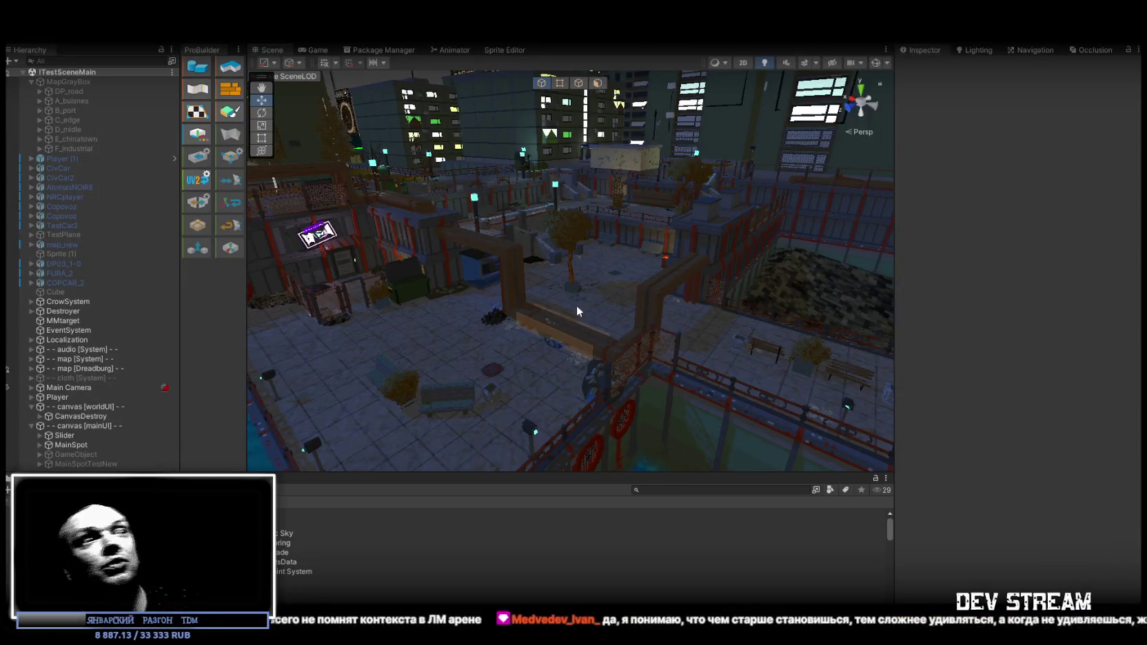
# Orbit and fly the scene camera to the player character, then select its Head mesh
pyautogui.moveTo(576, 305)
pyautogui.mouseDown()
pyautogui.moveTo(699, 302)
pyautogui.moveTo(802, 326)
pyautogui.moveTo(789, 384)
pyautogui.moveTo(678, 341)
pyautogui.moveTo(640, 214)
pyautogui.moveTo(689, 269)
pyautogui.moveTo(686, 251)
pyautogui.moveTo(824, 287)
pyautogui.moveTo(645, 290)
pyautogui.moveTo(689, 207)
pyautogui.moveTo(797, 183)
pyautogui.moveTo(678, 277)
pyautogui.moveTo(512, 217)
pyautogui.moveTo(569, 248)
pyautogui.moveTo(522, 235)
pyautogui.moveTo(685, 206)
pyautogui.moveTo(611, 229)
pyautogui.moveTo(563, 204)
pyautogui.moveTo(698, 216)
pyautogui.mouseUp()
pyautogui.press('w')
pyautogui.click(639, 214)
pyautogui.click(583, 217)
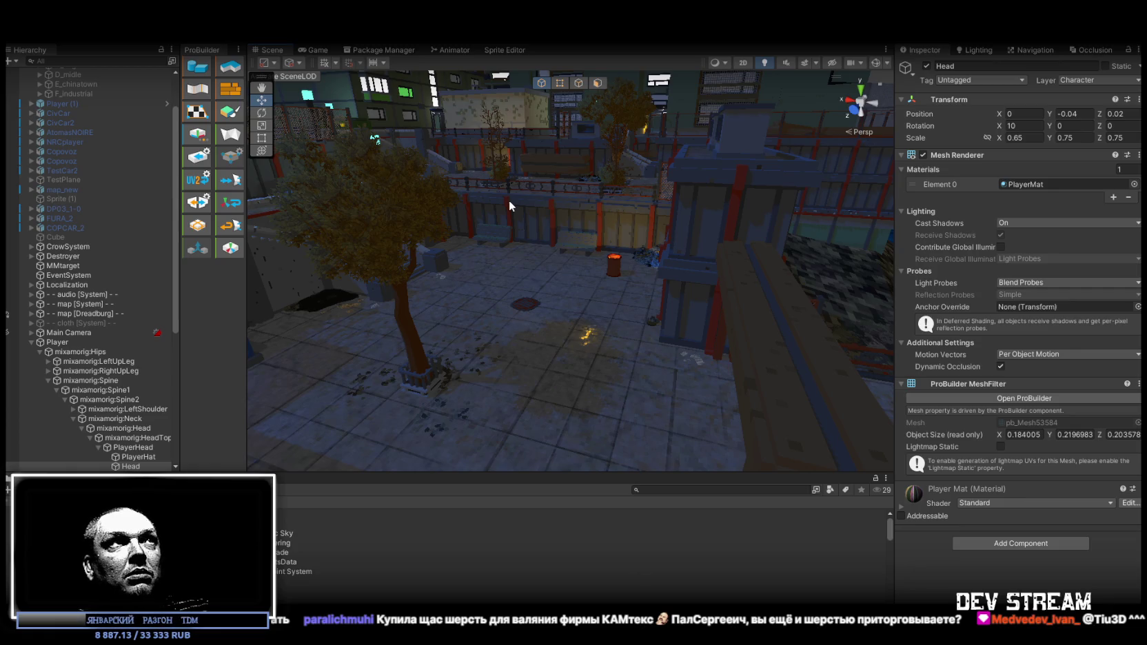
# Pull back to view the wider city block, then switch to the Grok chat and scroll up
pyautogui.moveTo(497, 300)
pyautogui.mouseDown()
pyautogui.moveTo(628, 268)
pyautogui.moveTo(634, 290)
pyautogui.moveTo(686, 289)
pyautogui.moveTo(717, 262)
pyautogui.moveTo(689, 262)
pyautogui.moveTo(708, 289)
pyautogui.mouseUp()
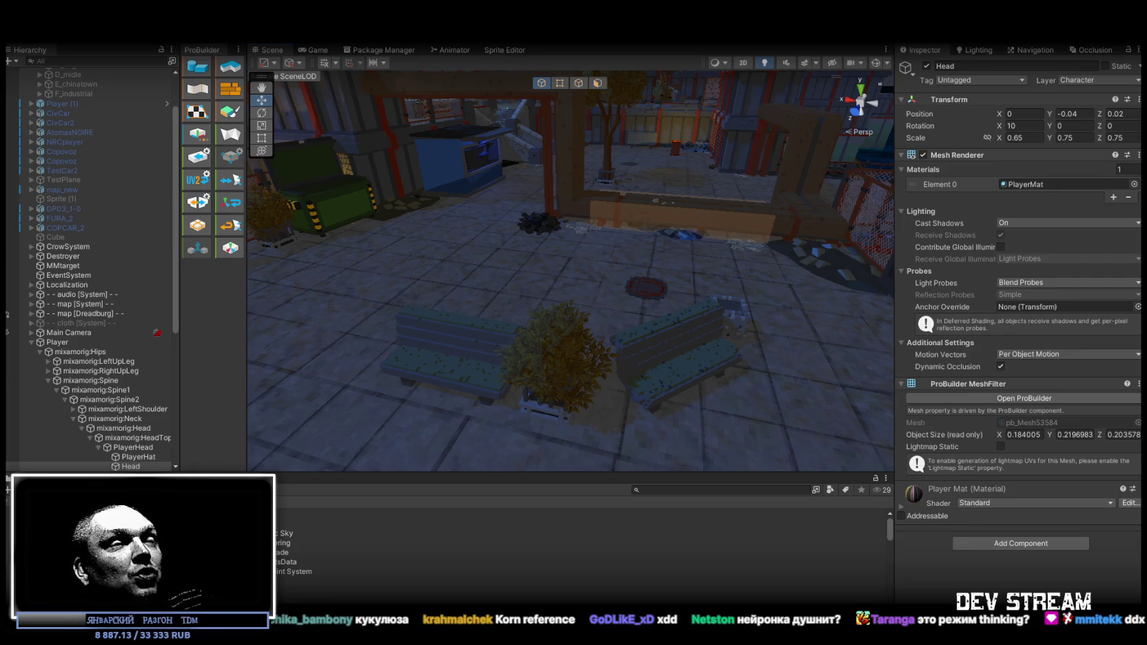
pyautogui.hotkey('alt', 'Tab')
pyautogui.scroll(5, 294, 156)
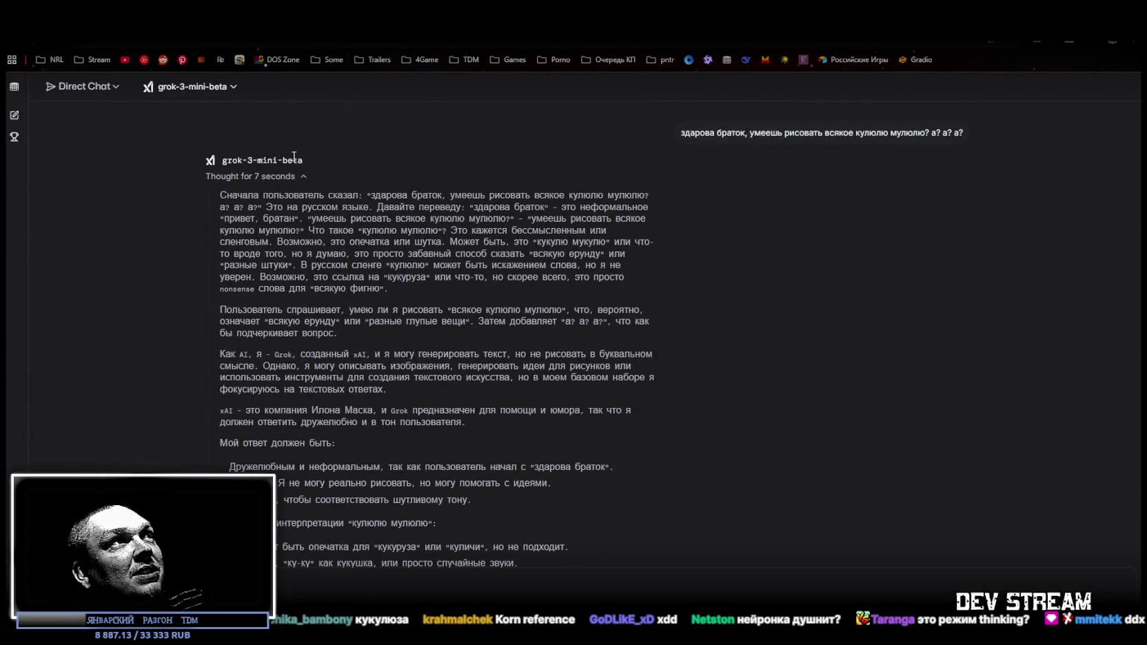
# Collapse Grok's reasoning, highlight phrases in its opening reply, then switch back to the Unity editor
pyautogui.scroll(-1, 352, 221)
pyautogui.scroll(-3, 352, 221)
pyautogui.scroll(5, 326, 366)
pyautogui.click(303, 177)
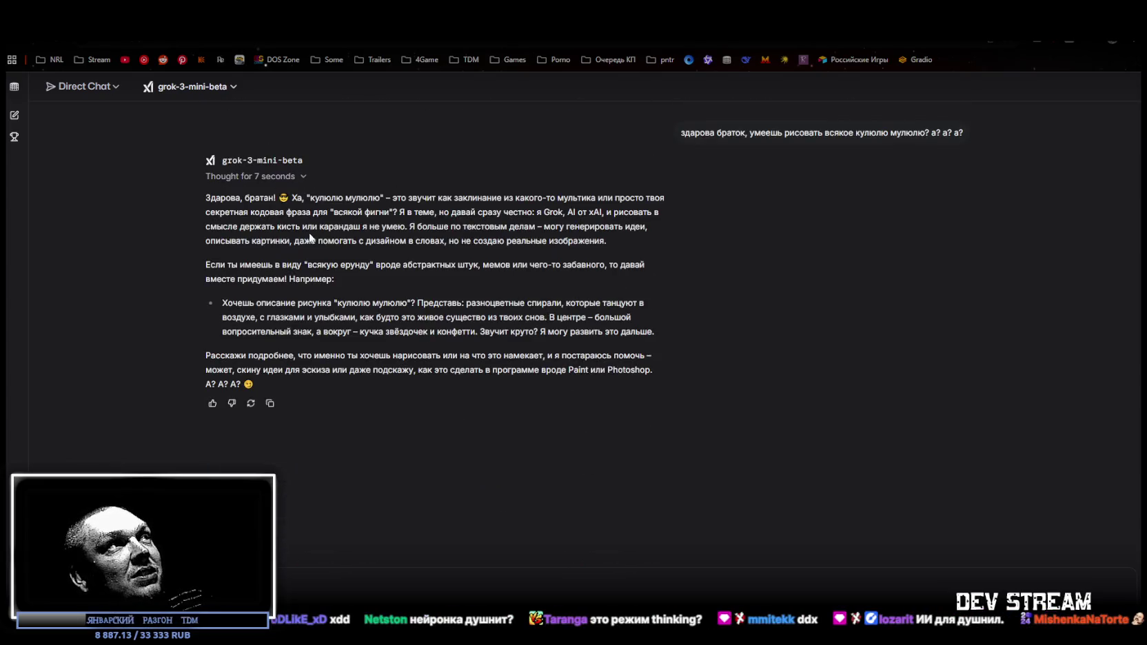
pyautogui.moveTo(216, 199); pyautogui.dragTo(439, 200)
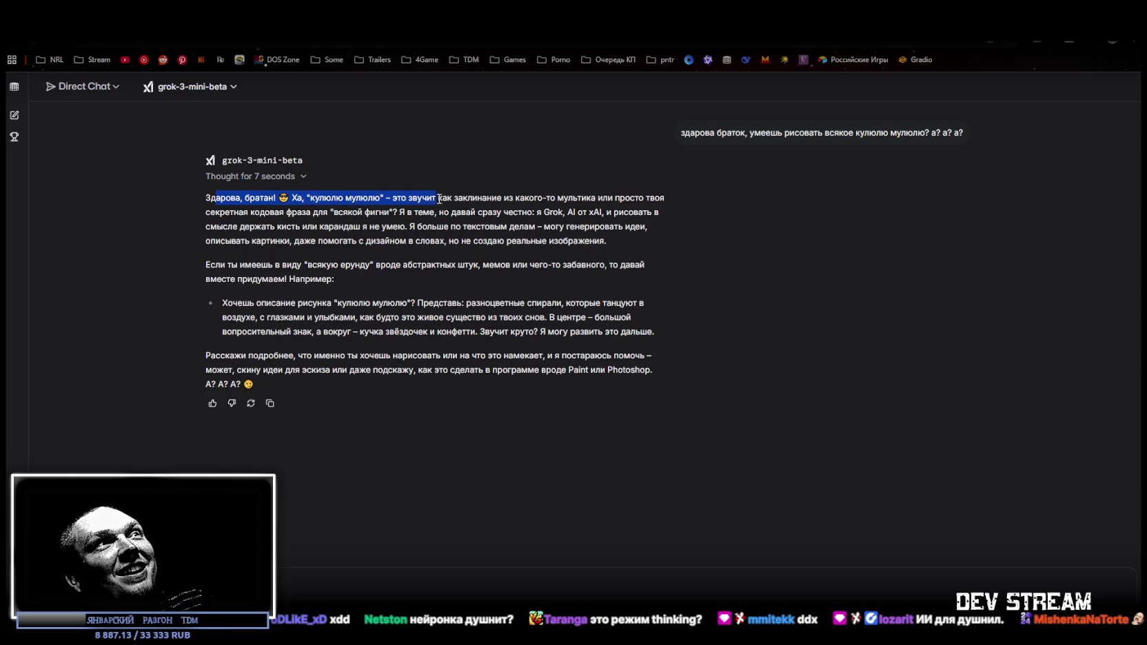
pyautogui.click(445, 194)
pyautogui.moveTo(467, 198); pyautogui.dragTo(566, 206)
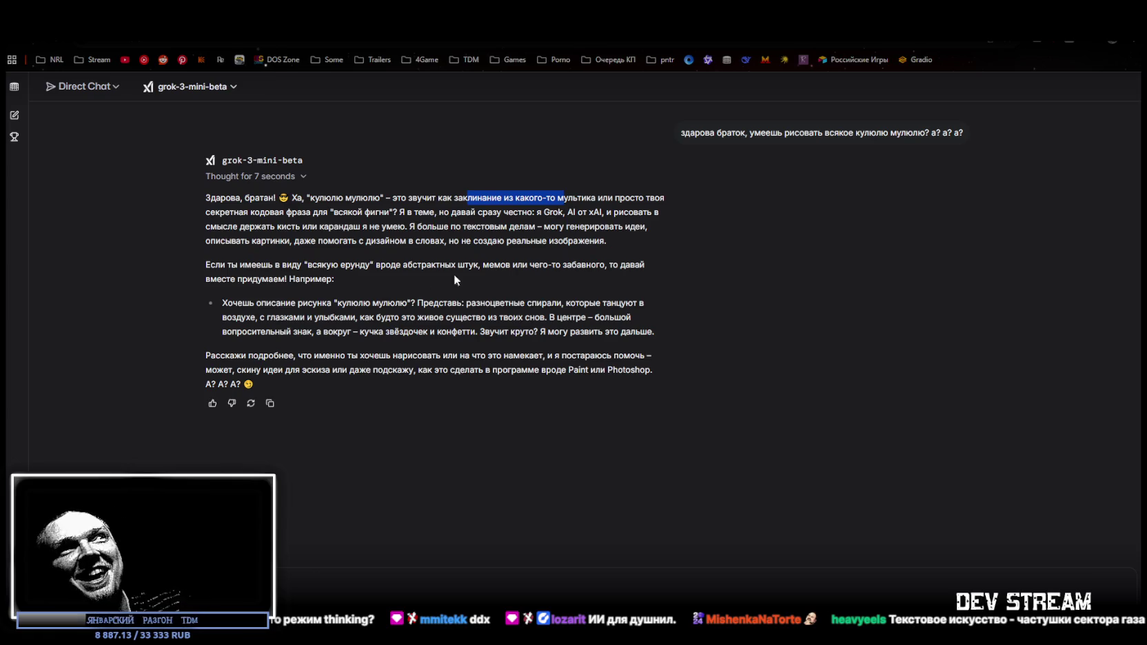
pyautogui.hotkey('alt', 'Tab')
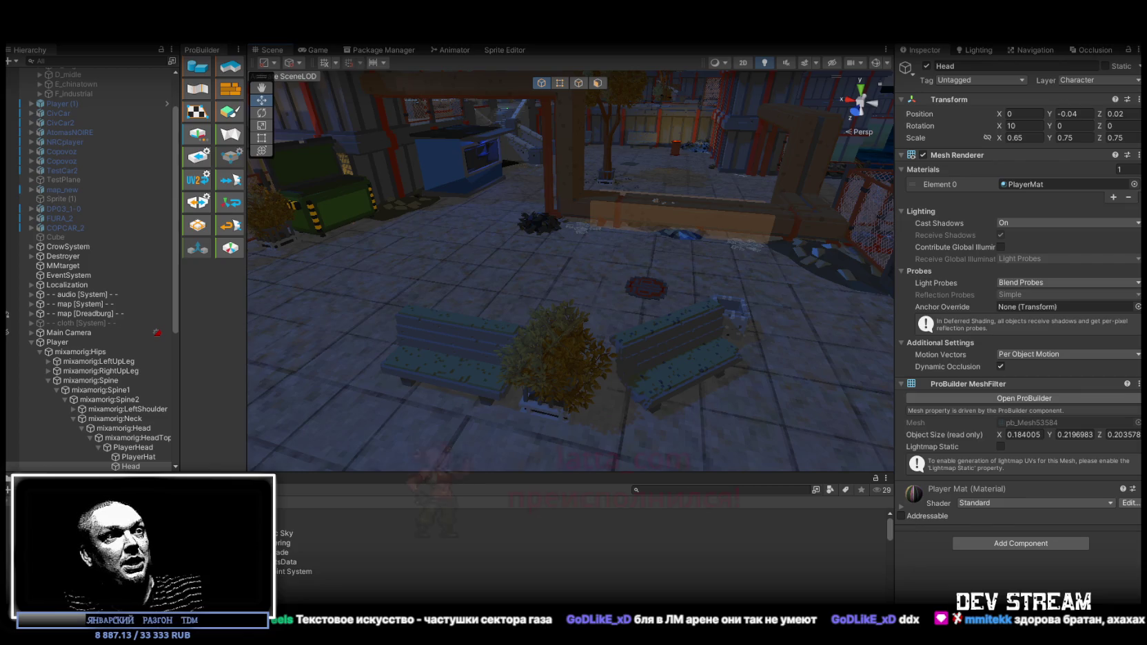
pyautogui.hotkey('alt', 'Tab')
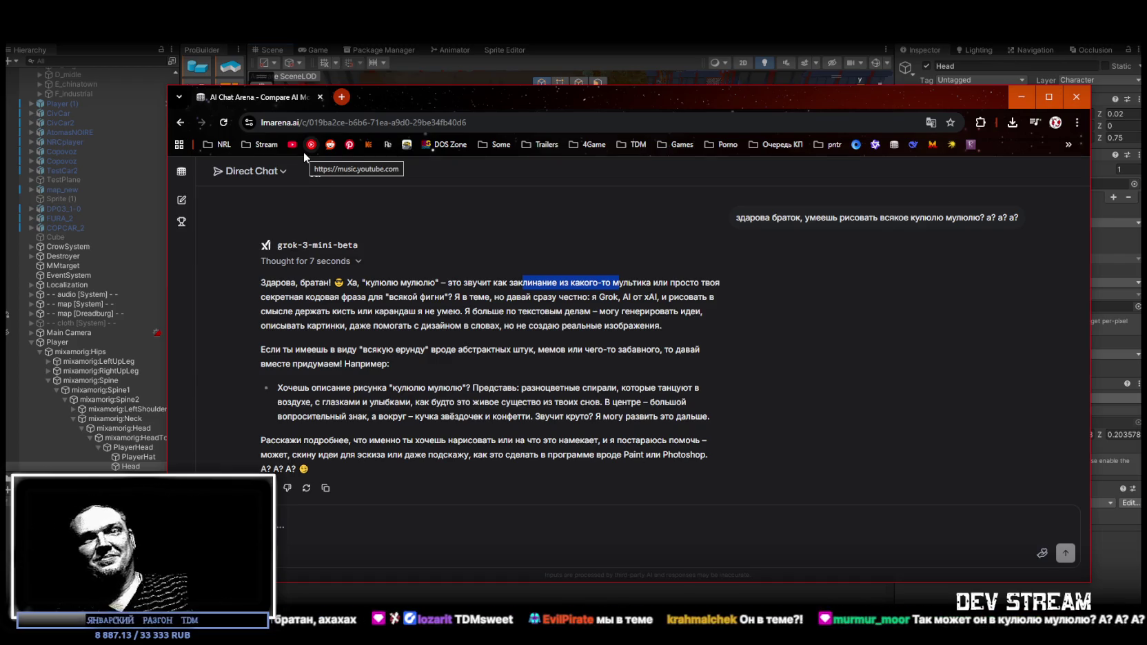
pyautogui.click(302, 152)
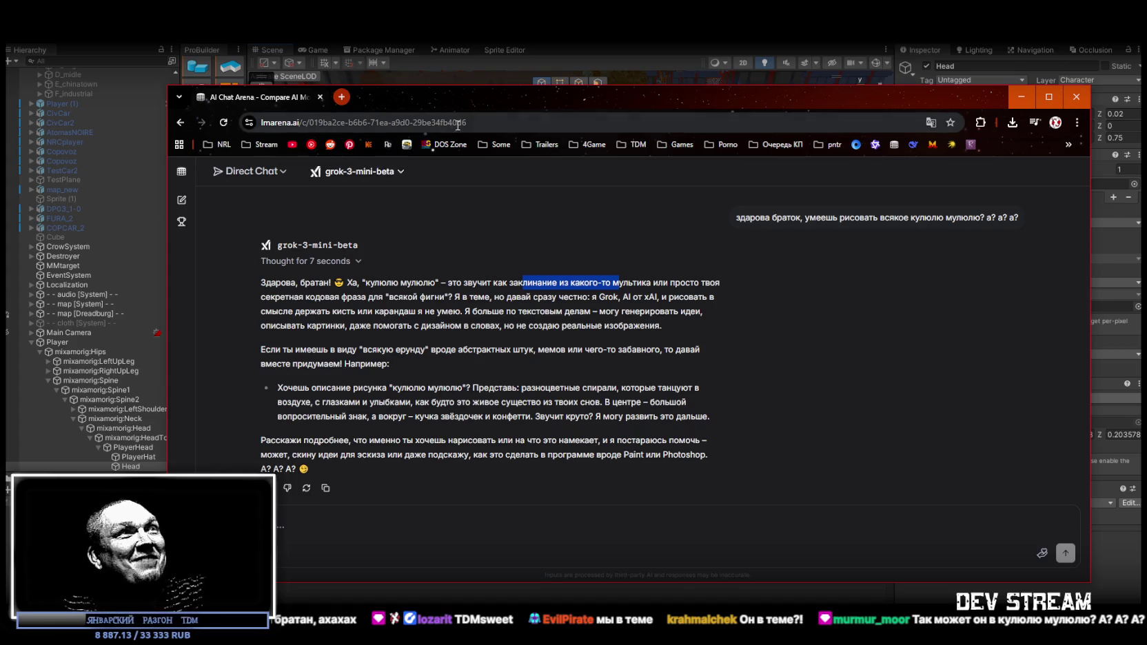
pyautogui.press('super+Down')
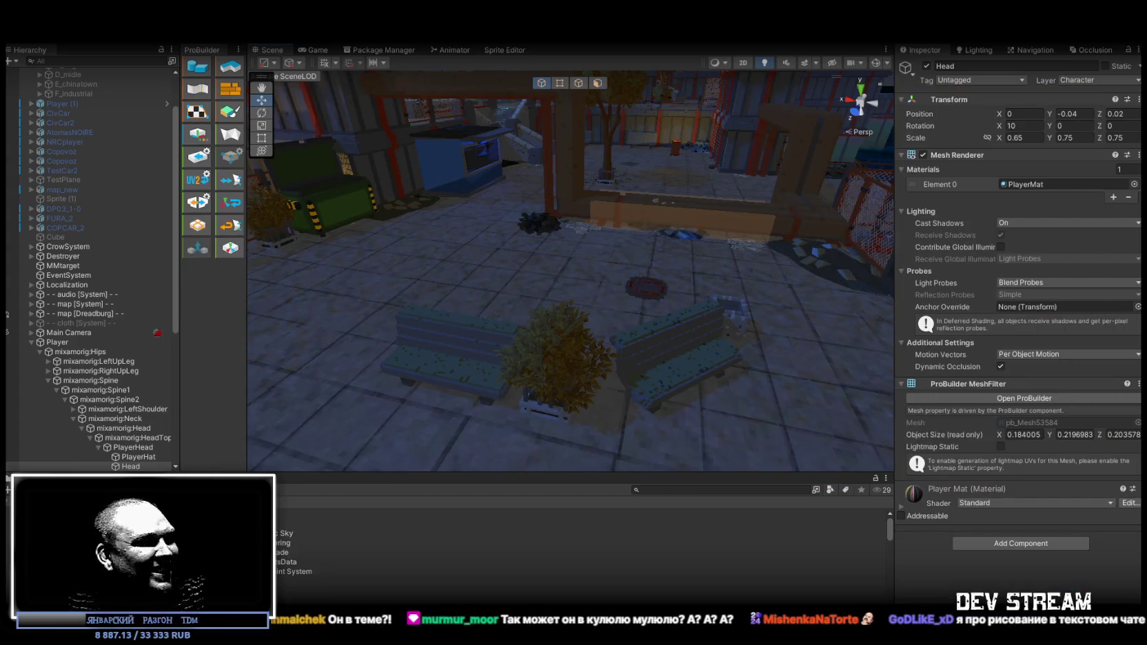